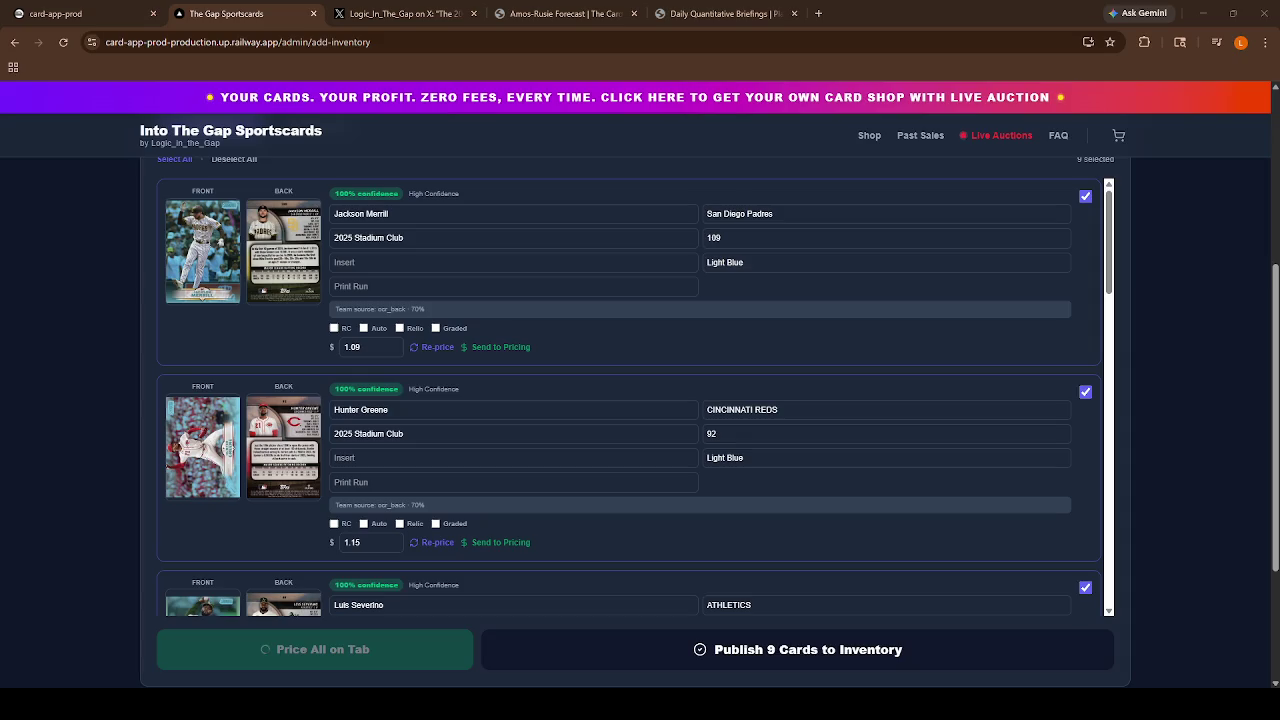
Close the social media, forecast article and Daily Quantitative Briefings browser tabs.
click(473, 13)
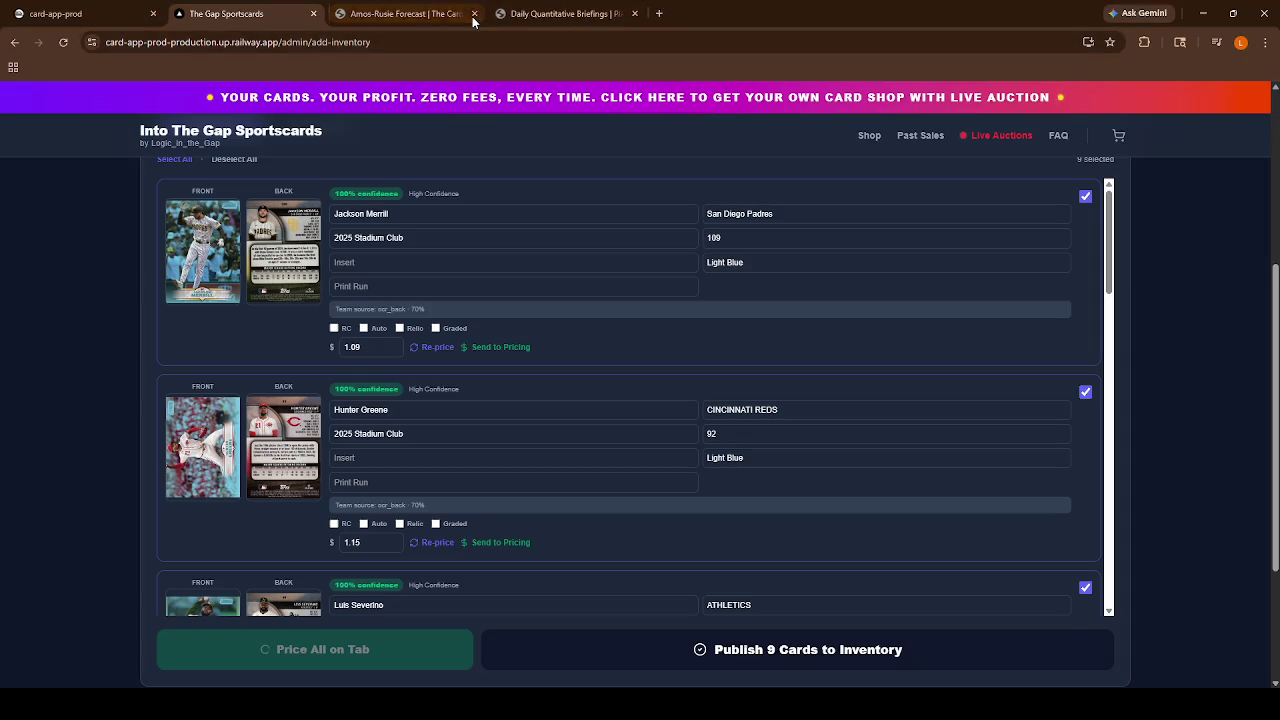
click(473, 13)
click(473, 13)
Review the card list and publish the 9 identified cards to inventory.
scroll(545, 379, up, 5)
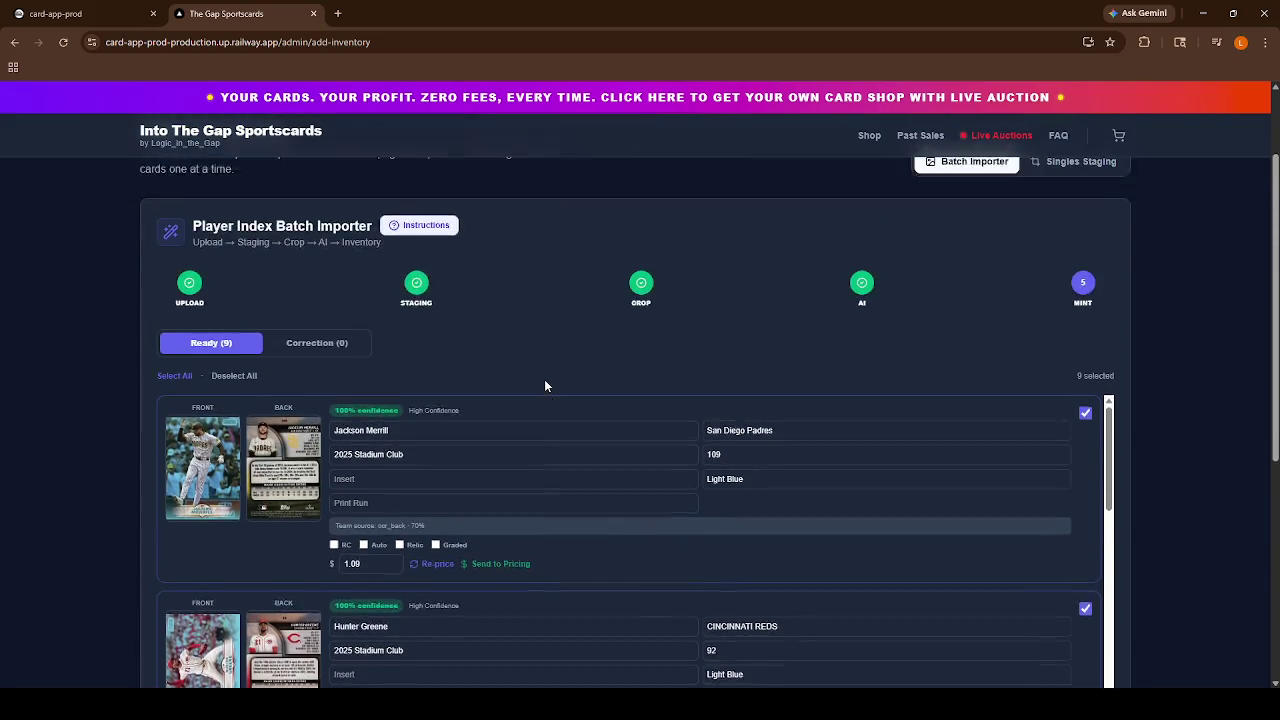
scroll(546, 374, down, 10)
scroll(502, 281, down, 8)
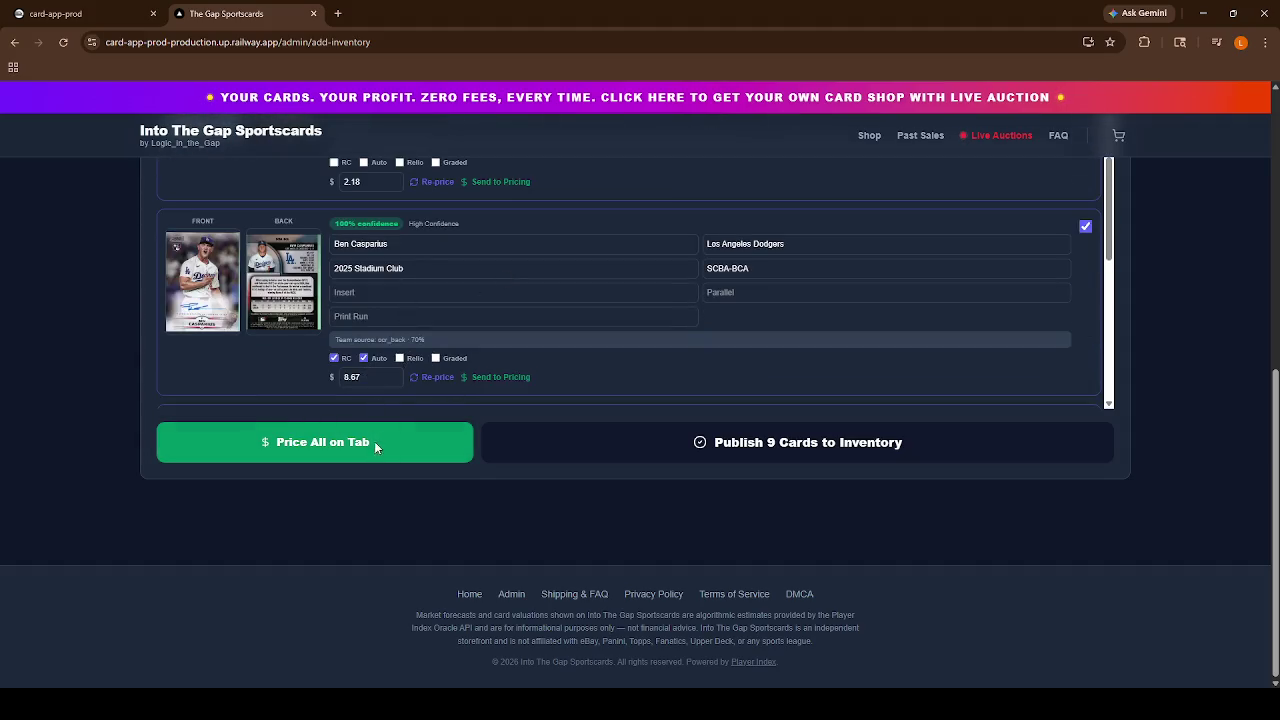
click(714, 451)
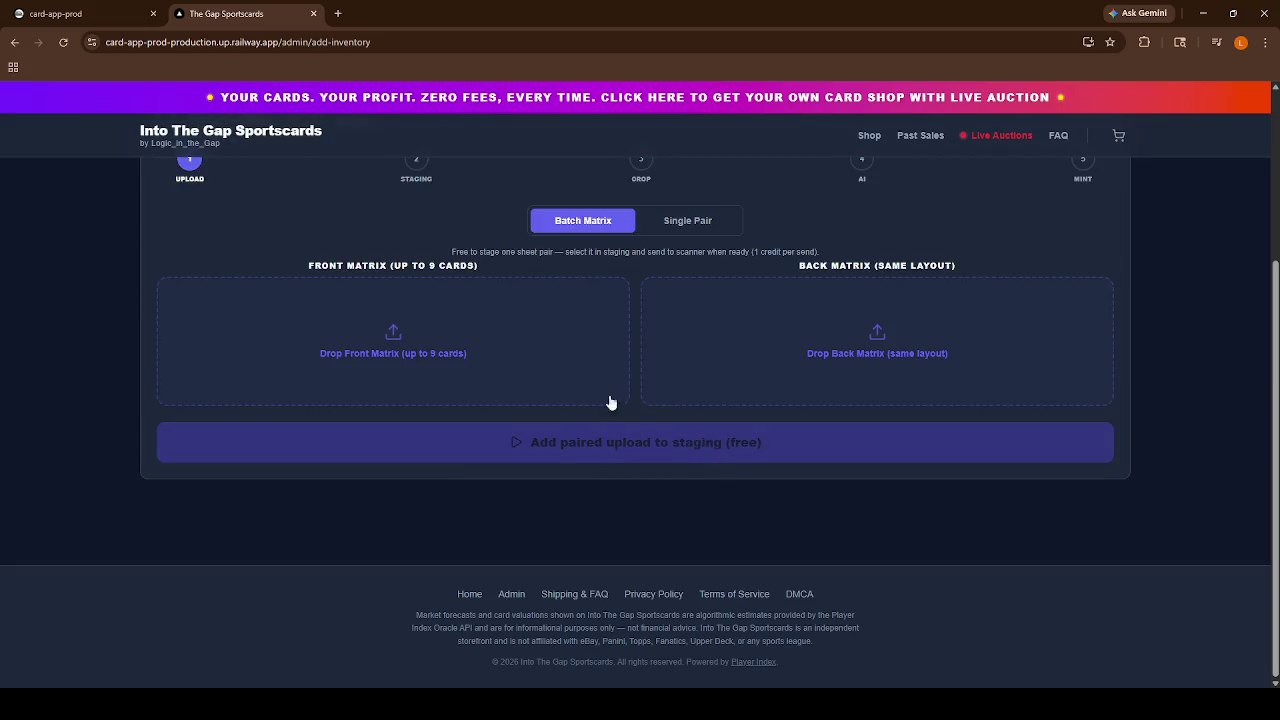
Upload 03a.jpg as front and 03b.jpg as back, stage the pair and crop it into cards.
click(466, 353)
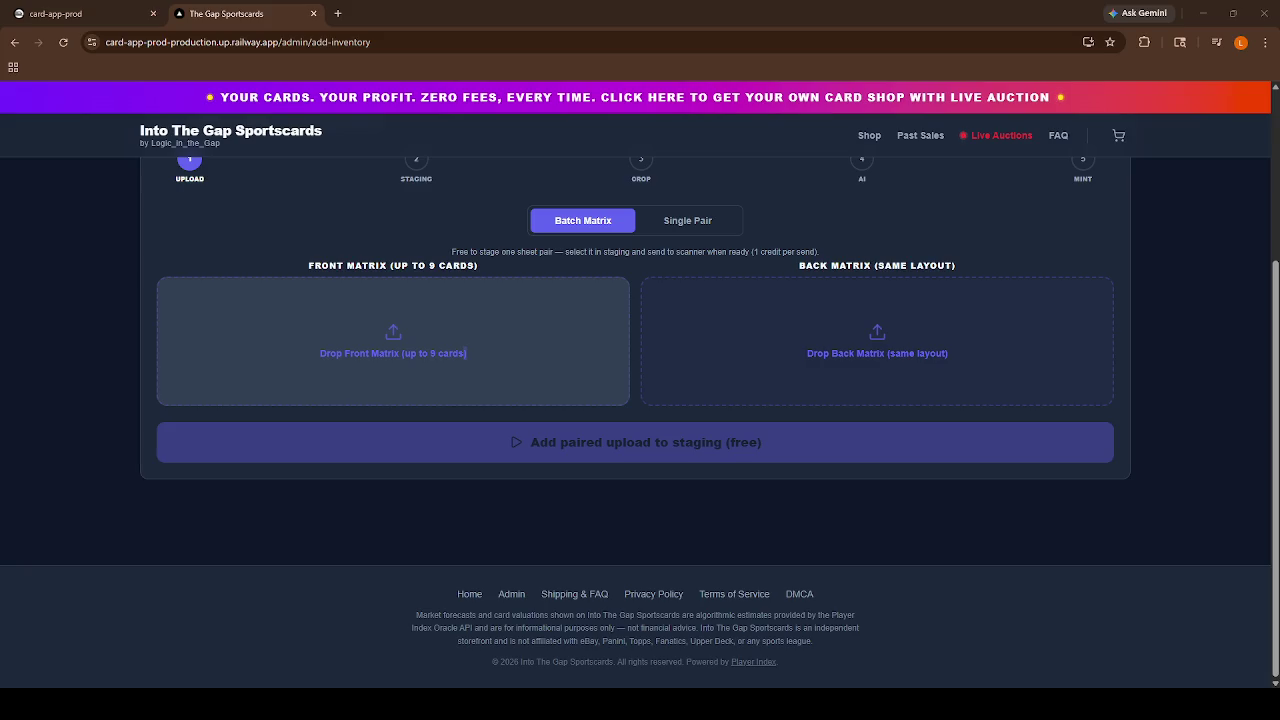
key(Return)
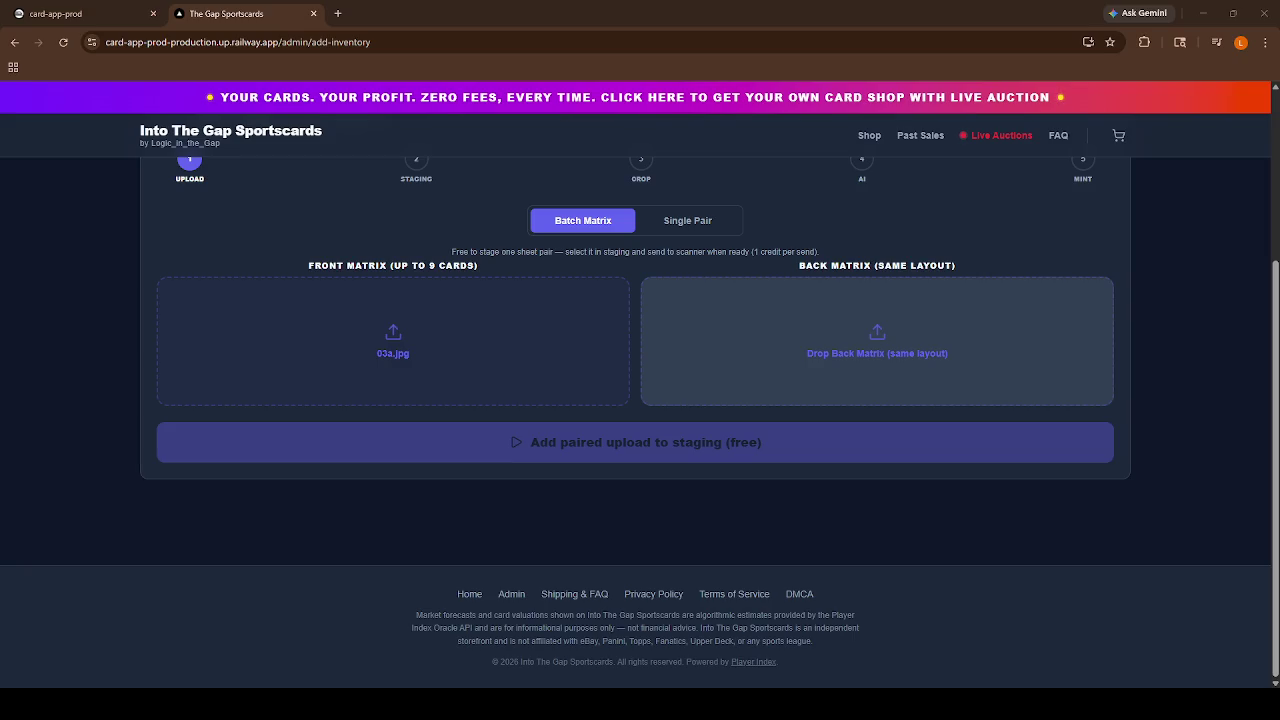
key(Return)
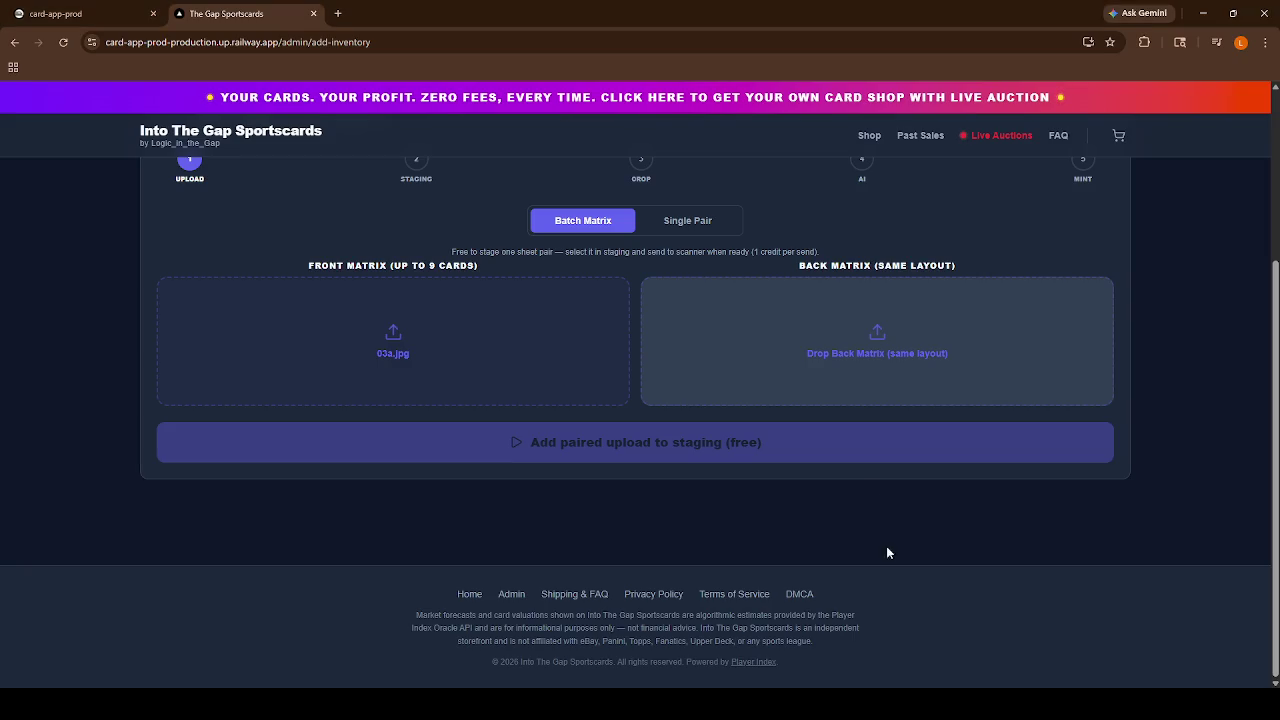
click(712, 455)
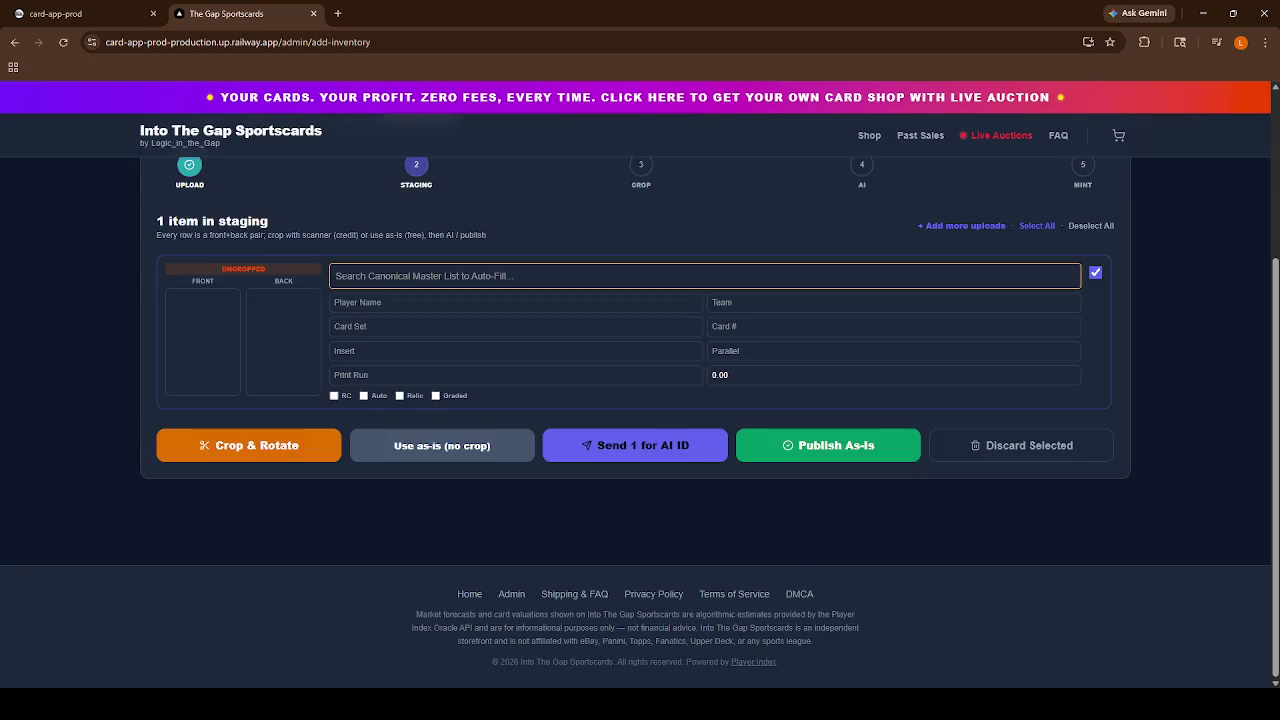
click(278, 444)
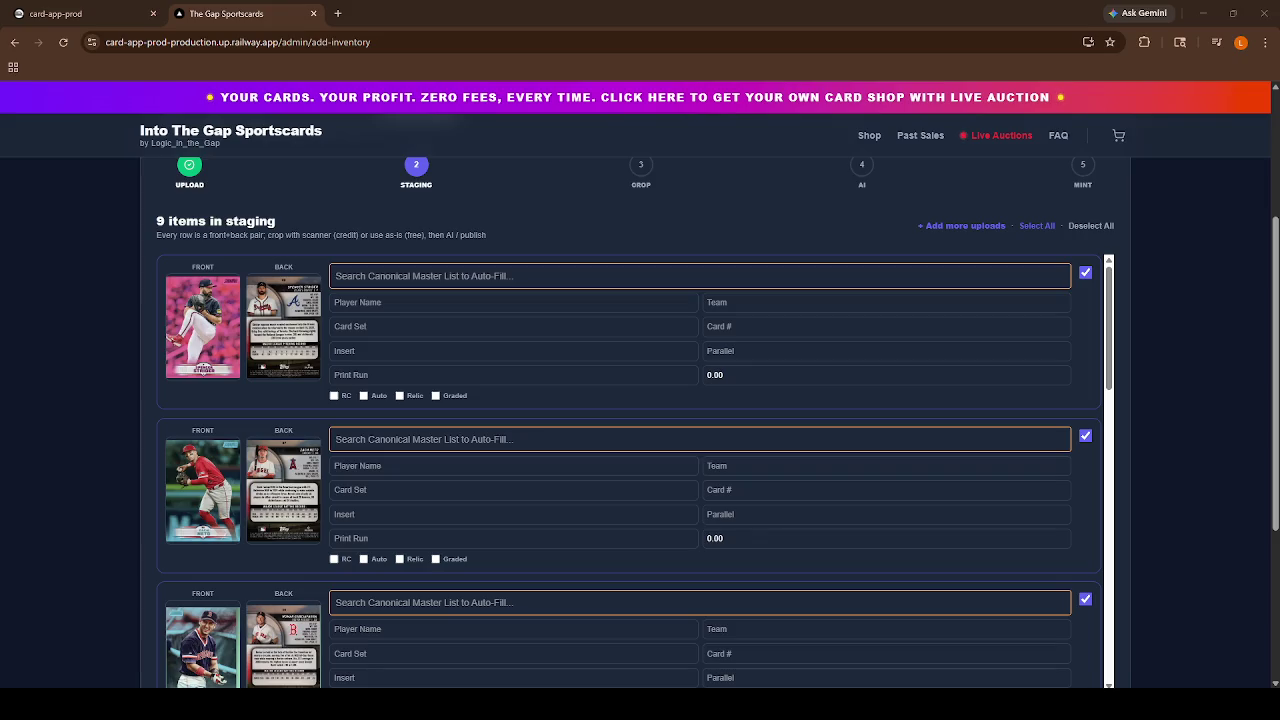
Send the cropped staged cards for AI identification.
scroll(630, 470, down, 10)
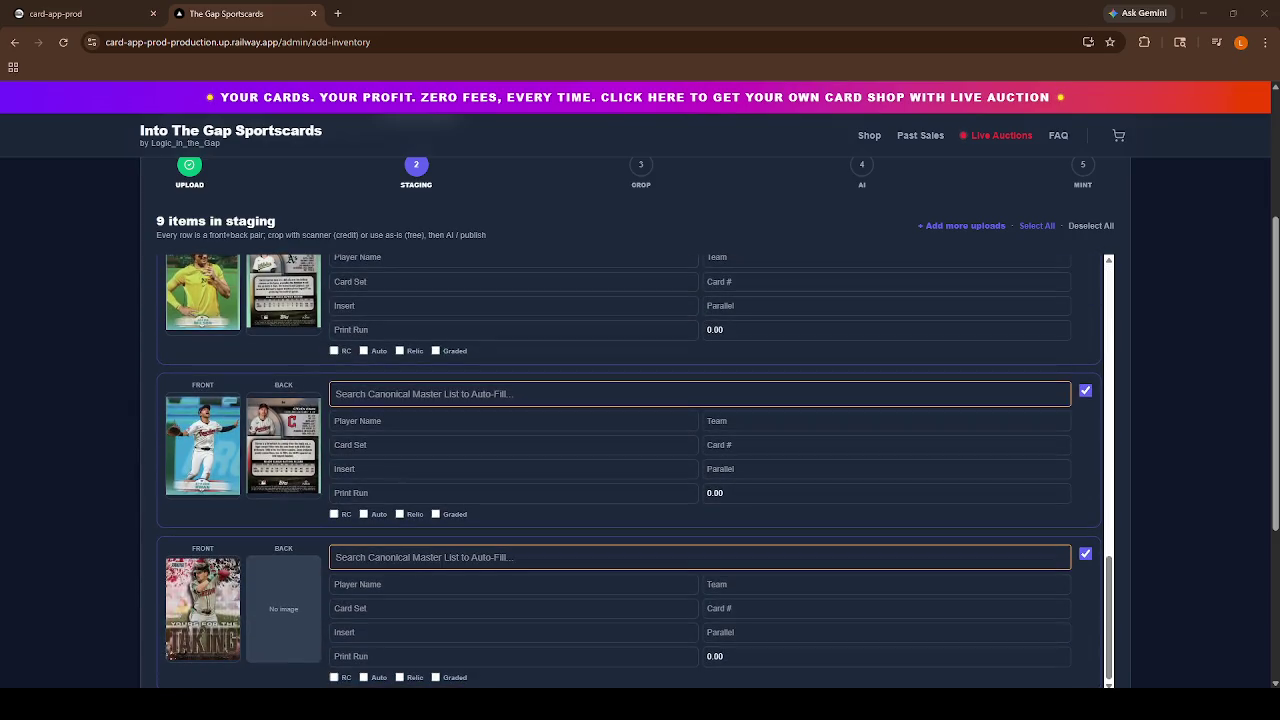
scroll(630, 420, down, 3)
click(600, 526)
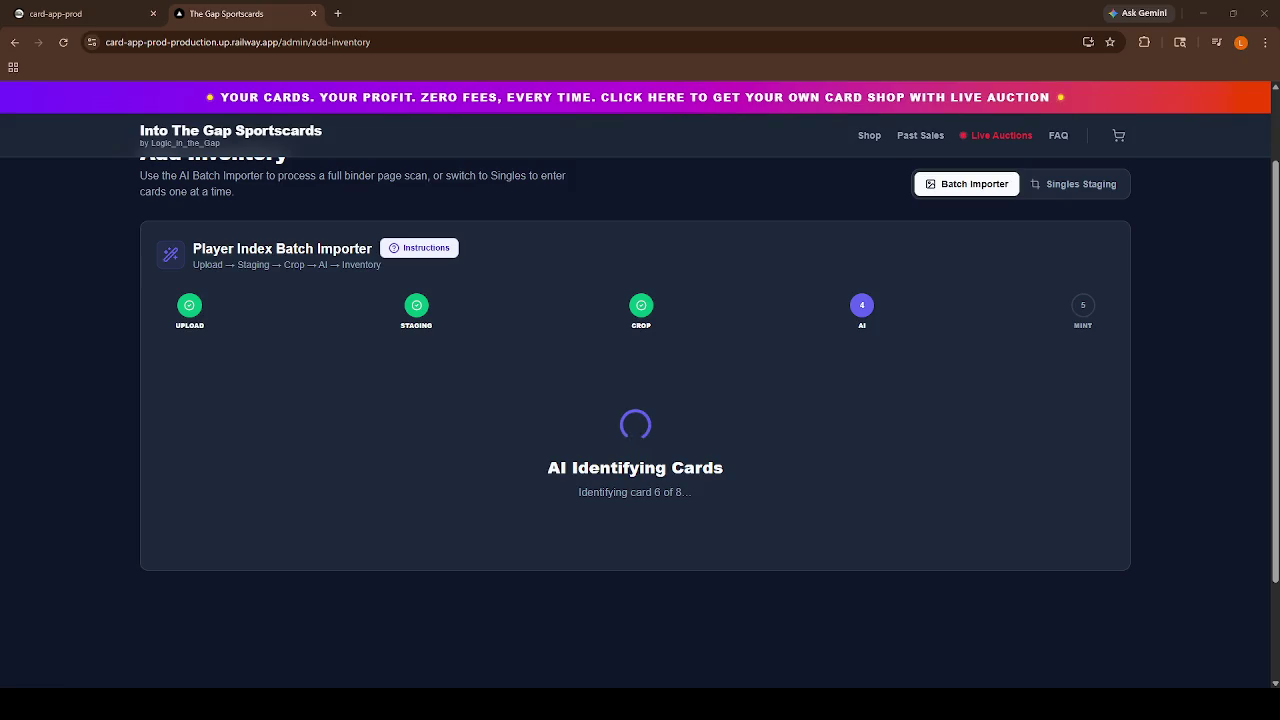
Open the footer Admin link in a new browser tab.
scroll(640, 400, down, 2)
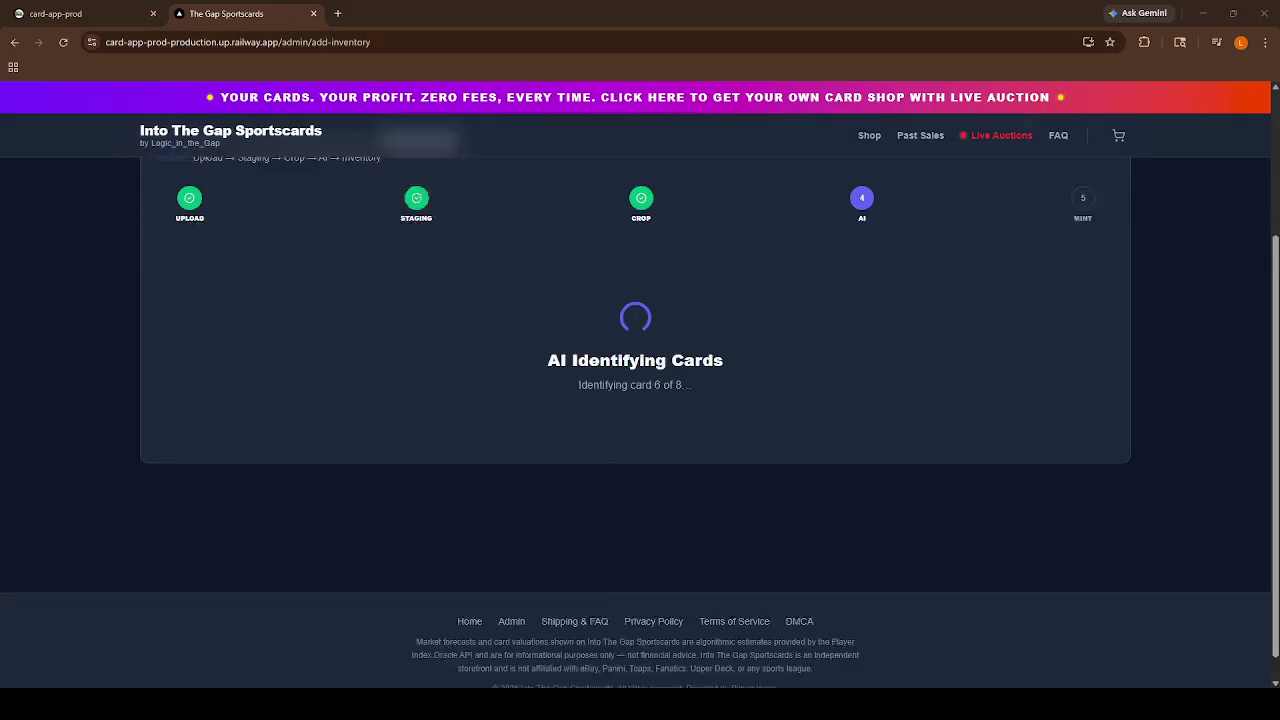
middle_click(522, 596)
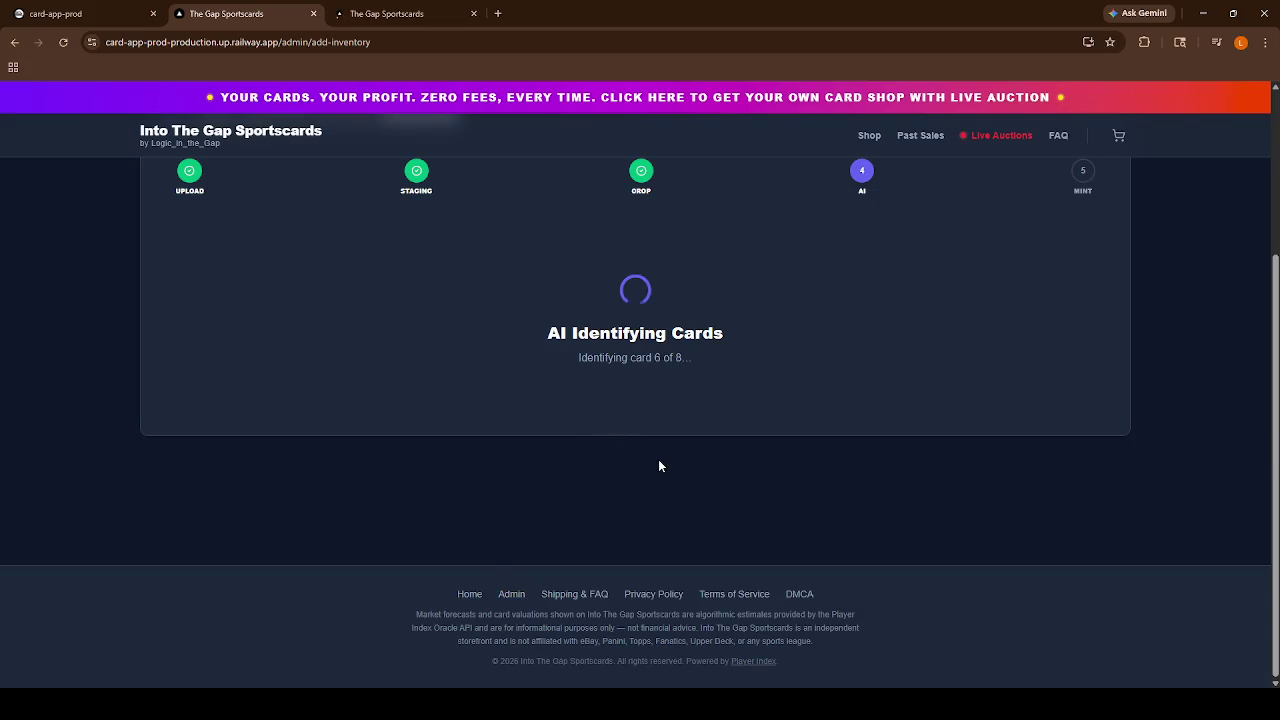
On the new admin tab, mark Brooks Lee and the first Kristian Campbell card for auction.
click(380, 14)
scroll(560, 450, down, 4)
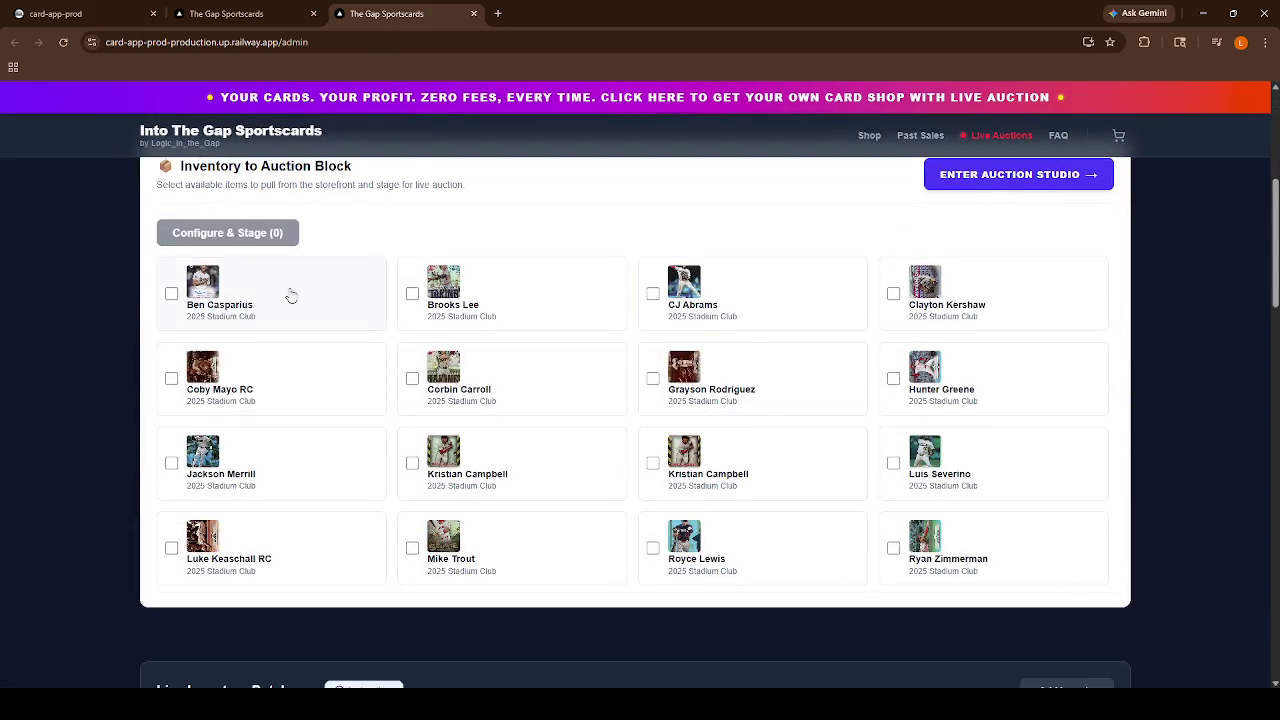
scroll(166, 341, up, 1)
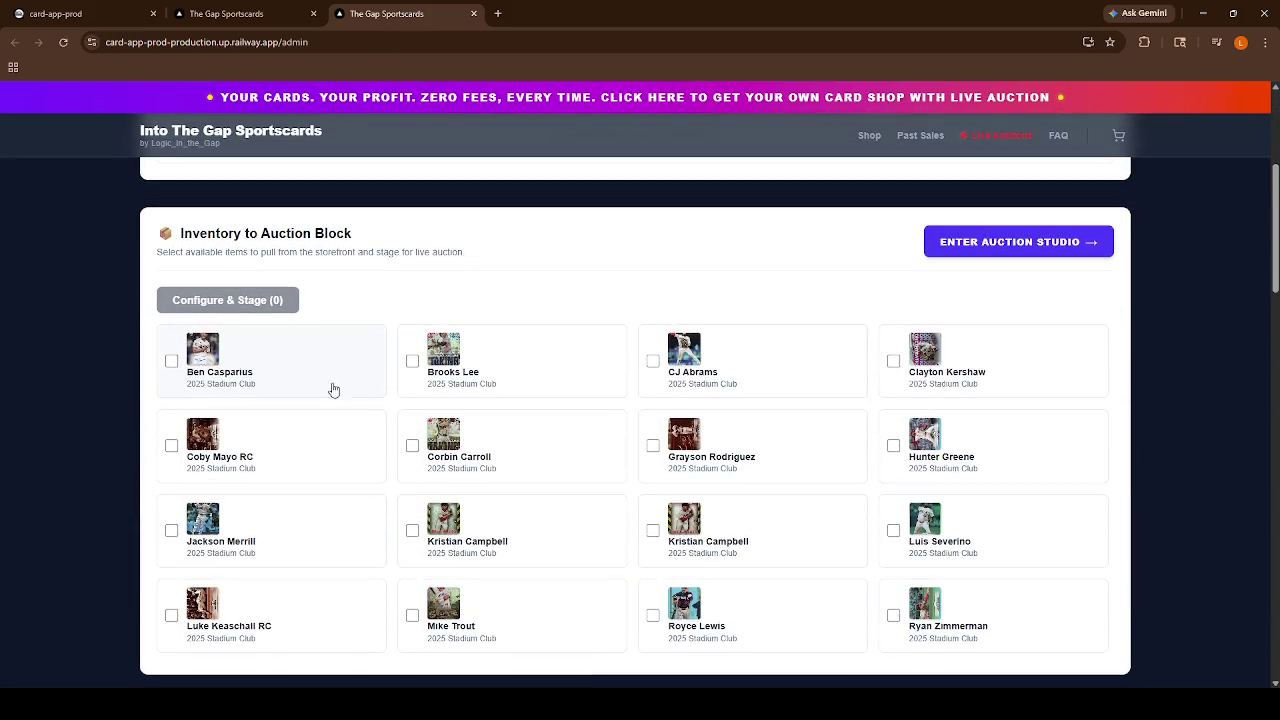
click(412, 361)
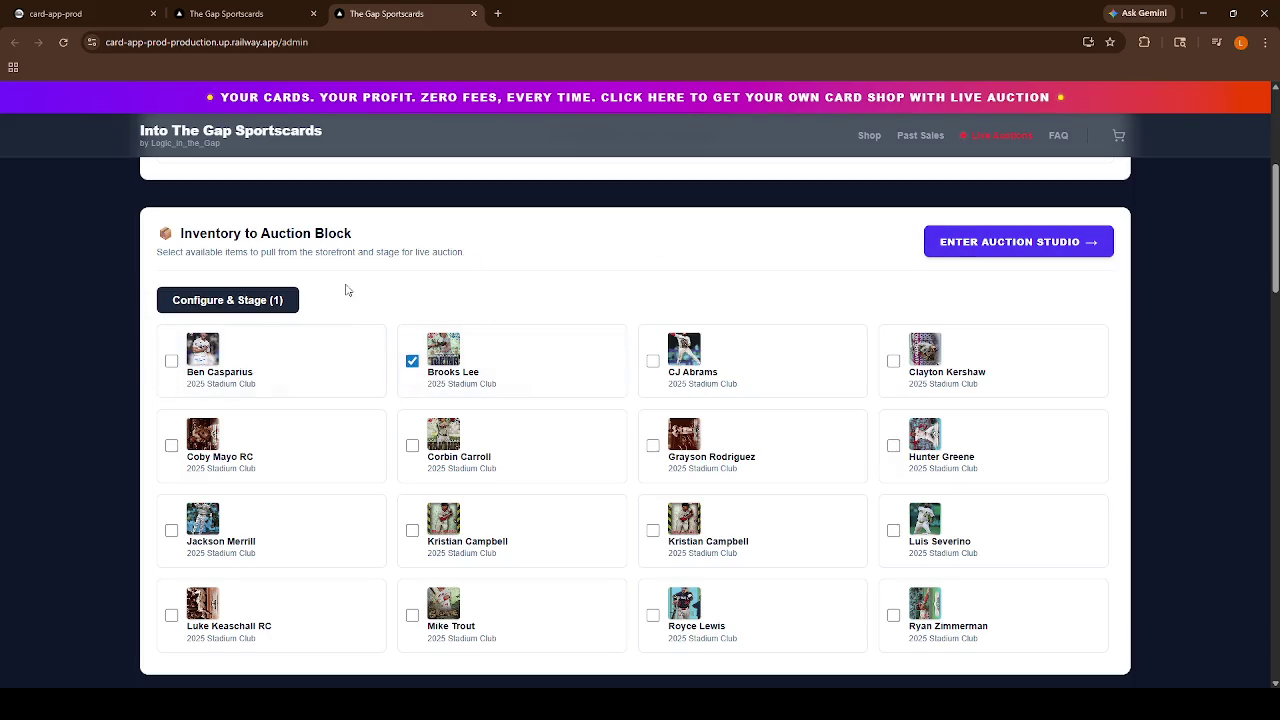
click(263, 302)
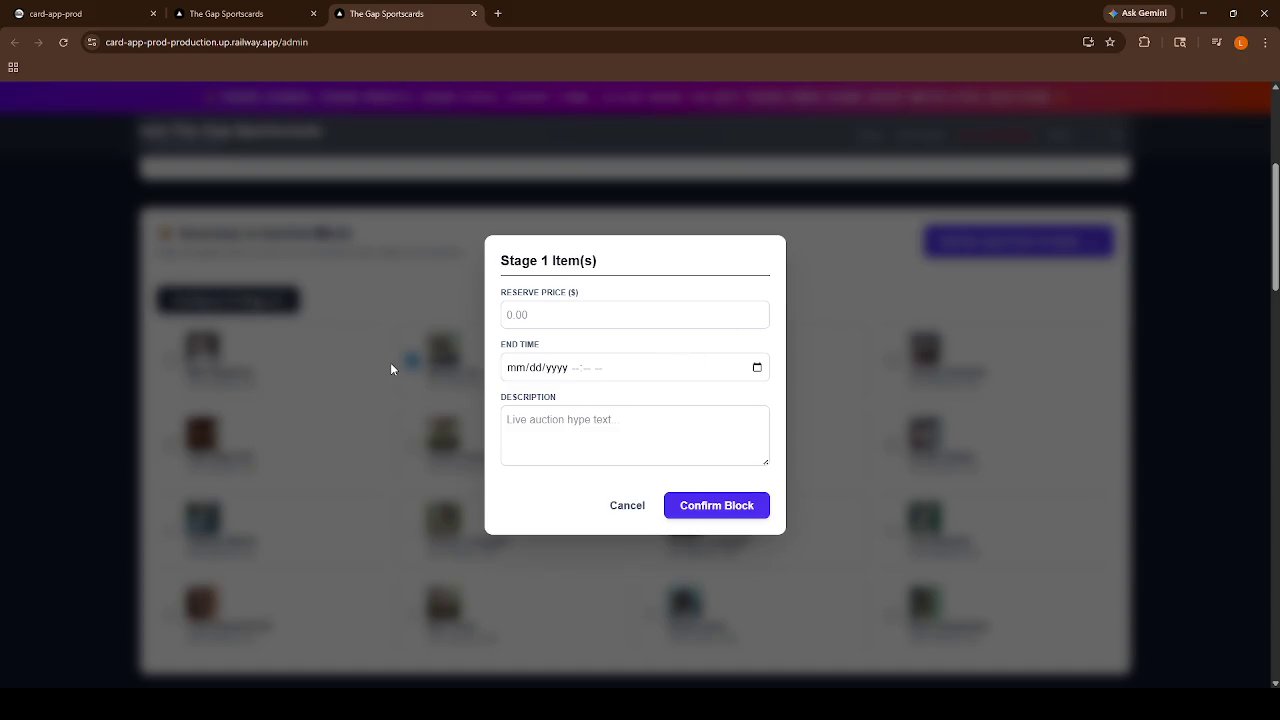
click(618, 502)
click(611, 497)
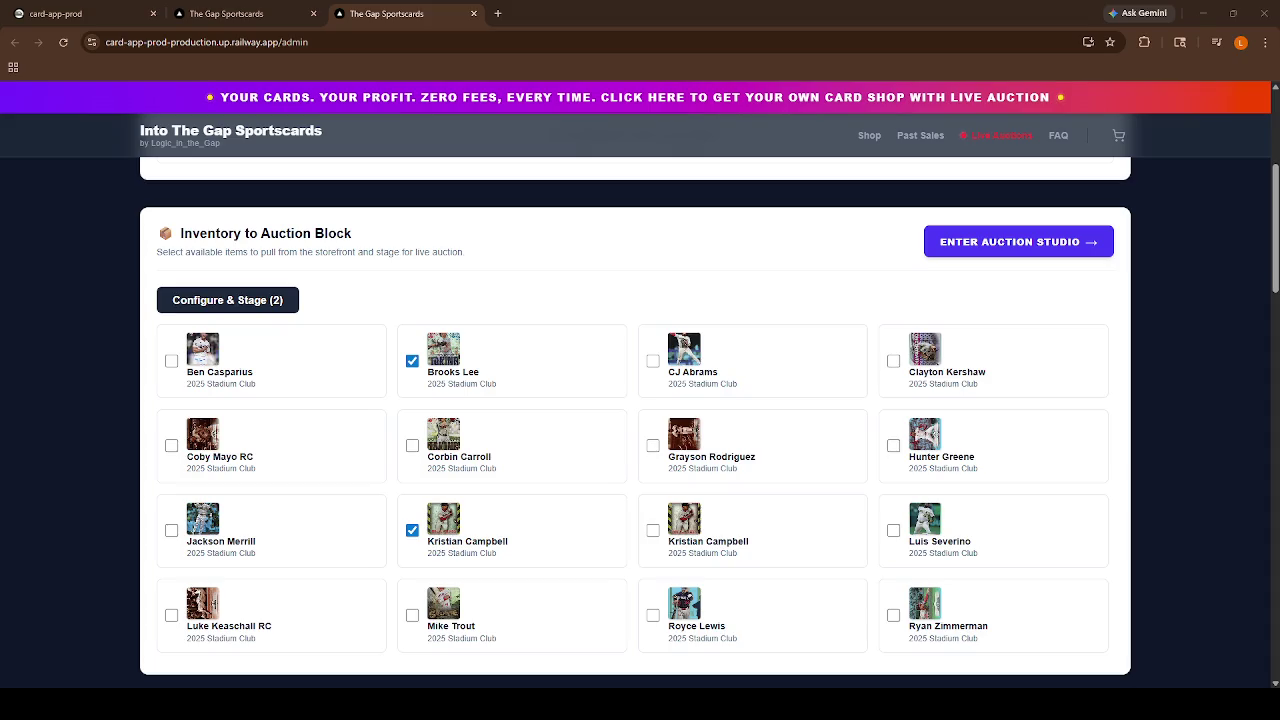
Browse the Auction Studio's Live Stream Control, Staging Area and Live Auctions sections.
click(1020, 242)
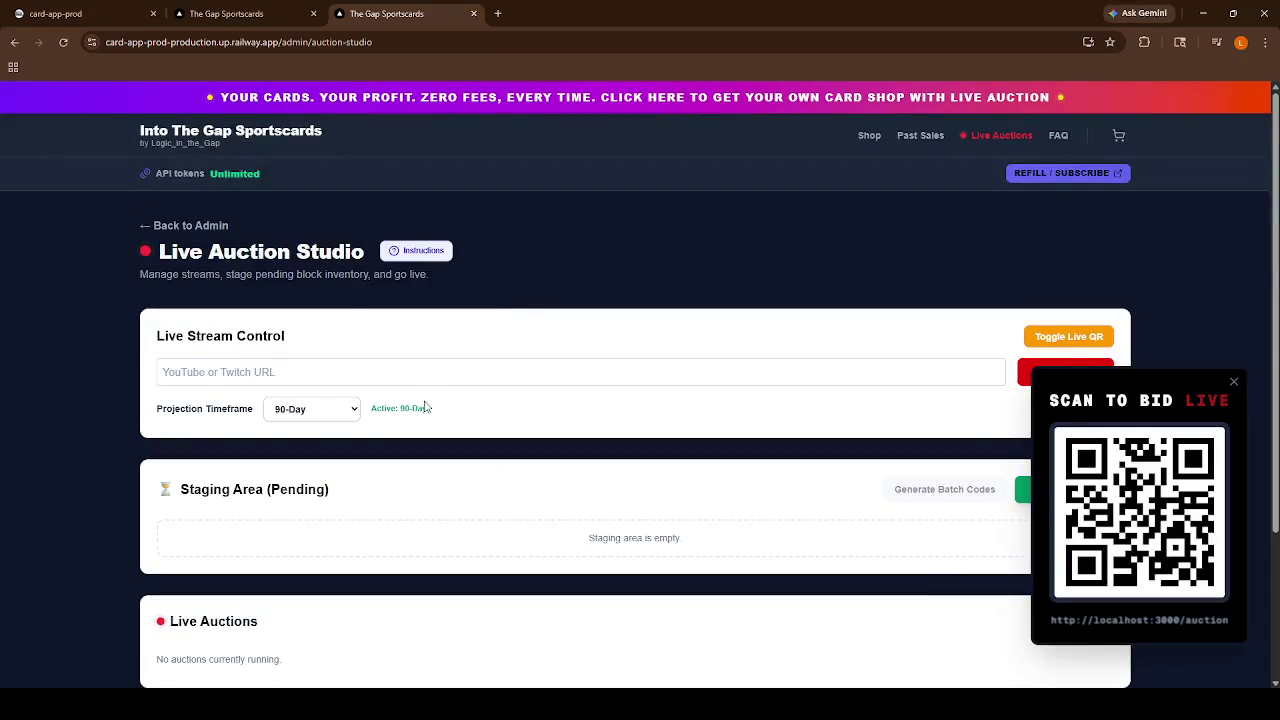
scroll(231, 354, down, 2)
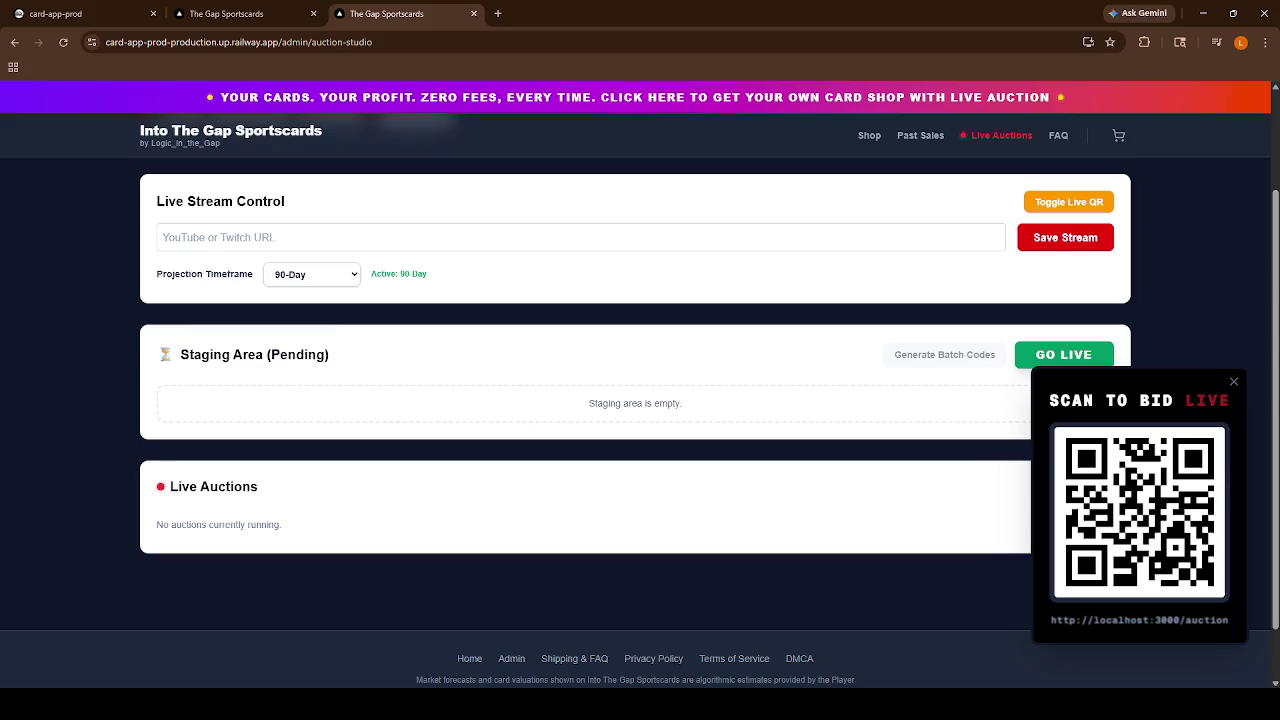
double_click(1156, 400)
scroll(774, 392, down, 2)
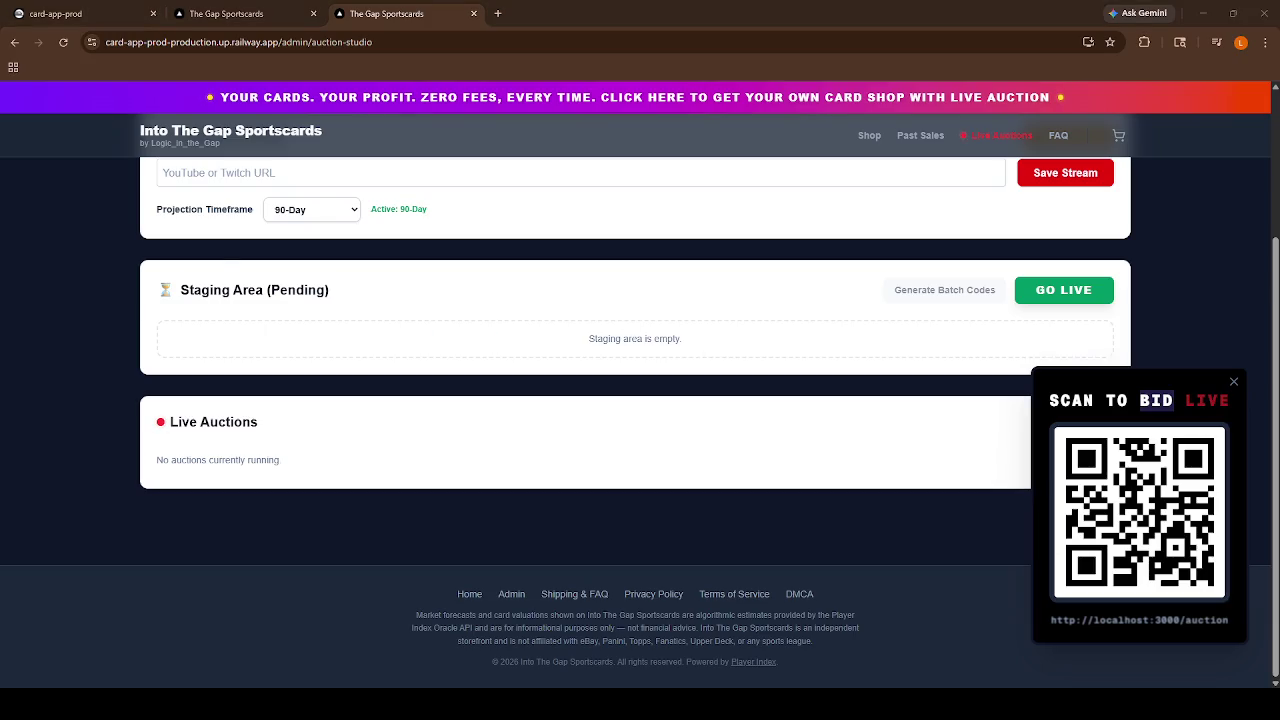
click(655, 53)
Back on the admin grid, pick Brooks Lee, cancel staging settings, and reopen Live Auction Studio.
click(14, 42)
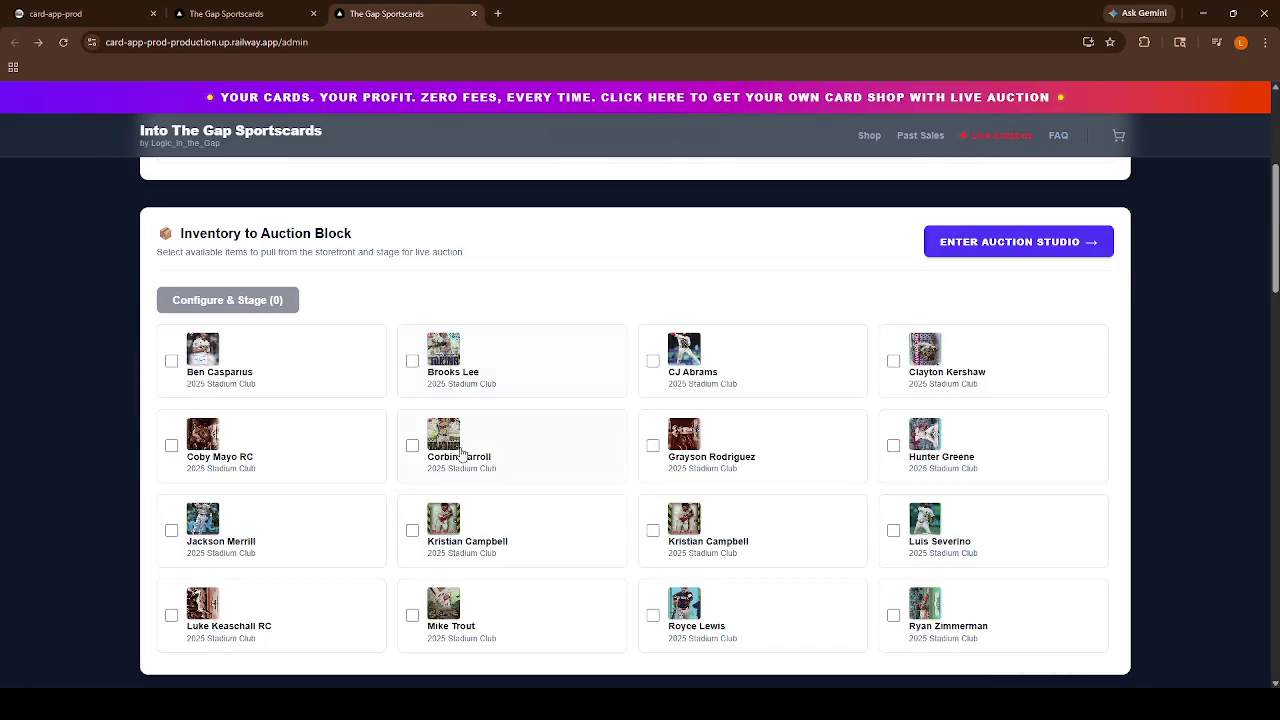
click(412, 361)
click(235, 299)
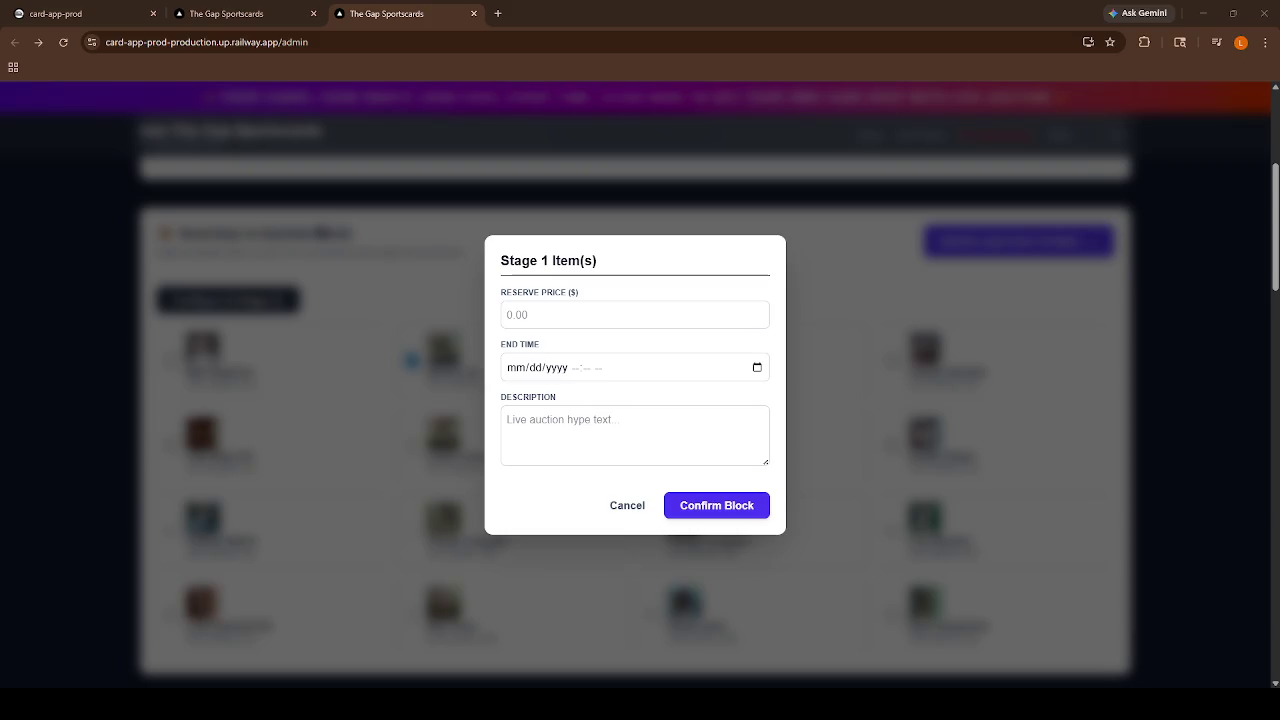
click(622, 508)
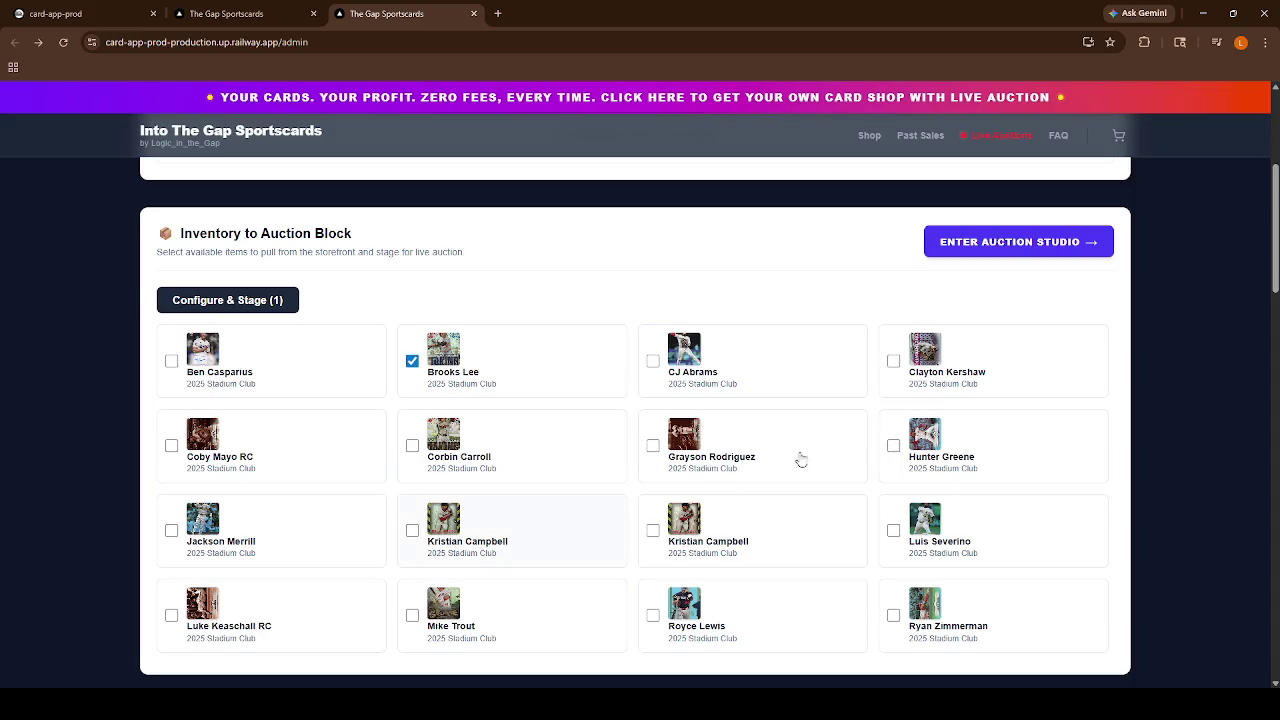
click(981, 245)
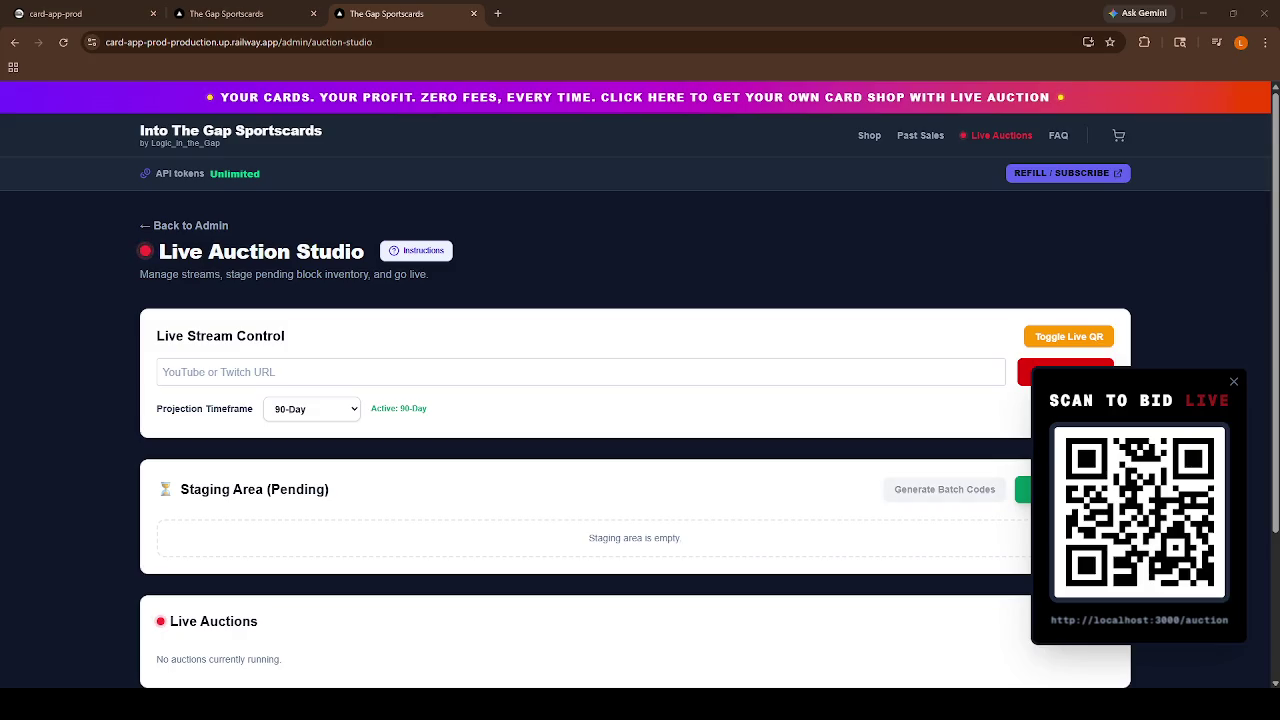
click(998, 135)
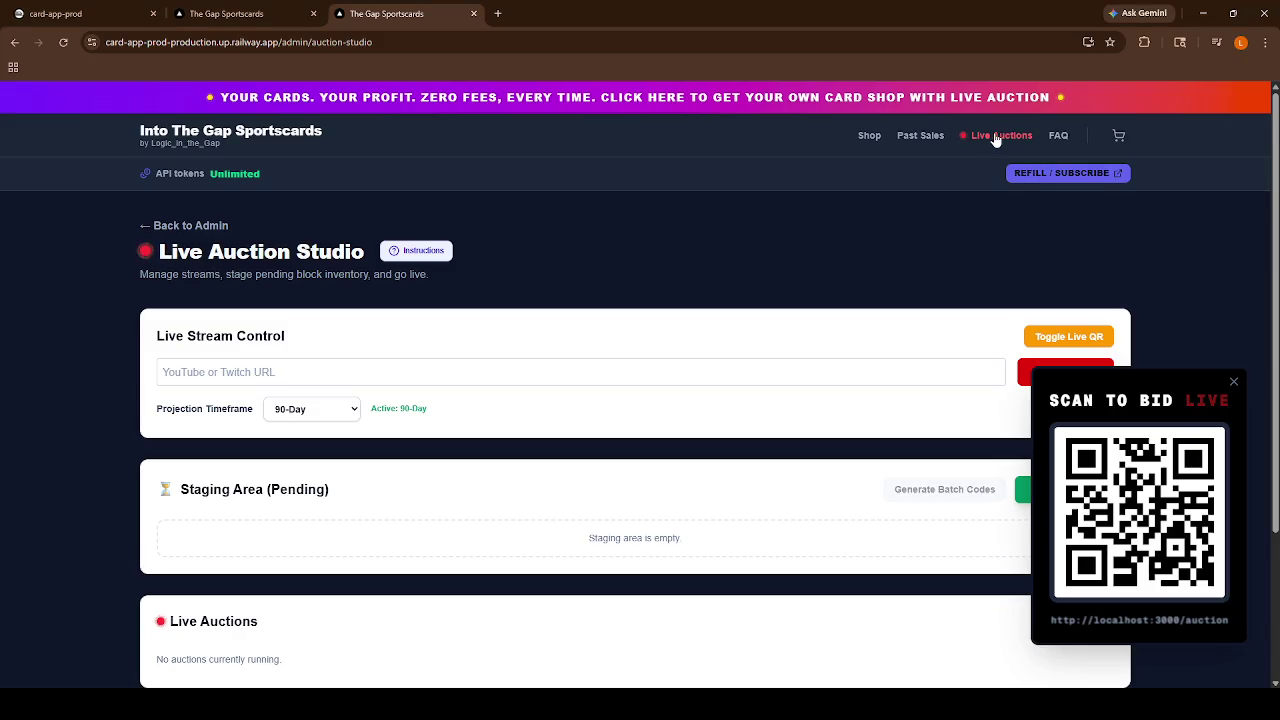
Highlight the no-auction status text on the public Live Auctions page.
scroll(714, 293, down, 1)
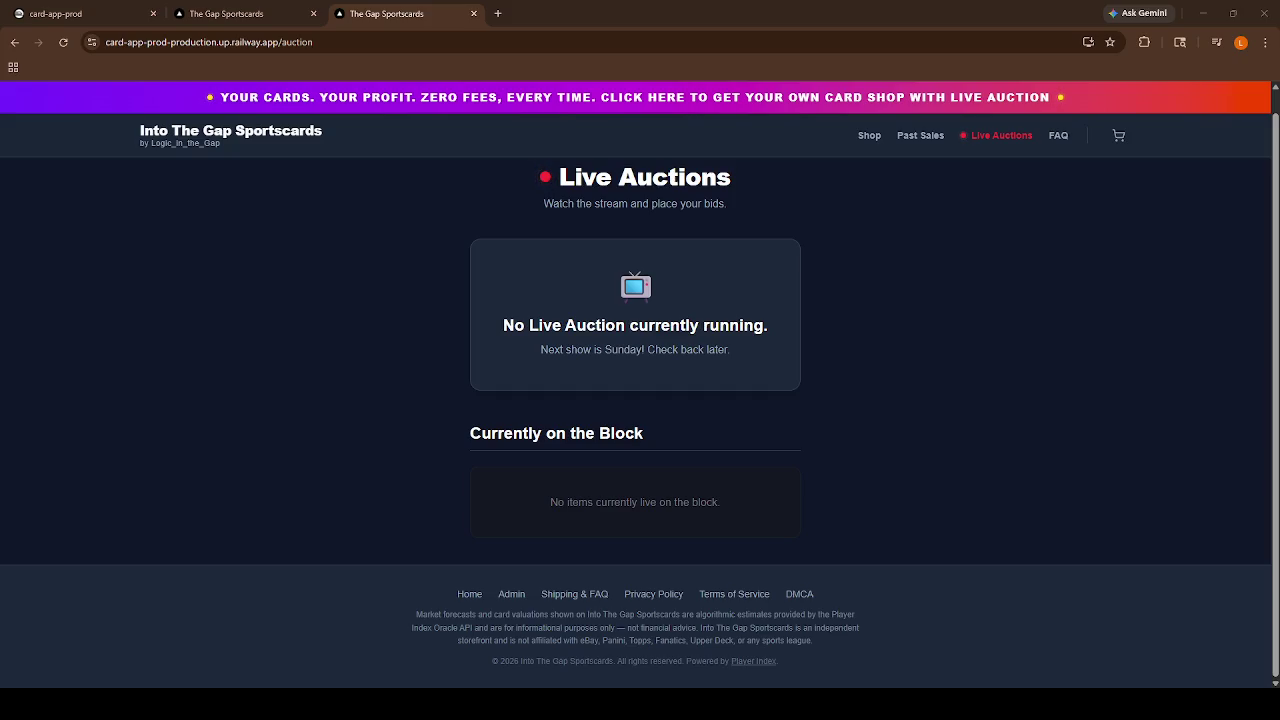
mouse_move(560, 287)
mouse_down()
mouse_move(754, 349)
mouse_move(830, 404)
mouse_up()
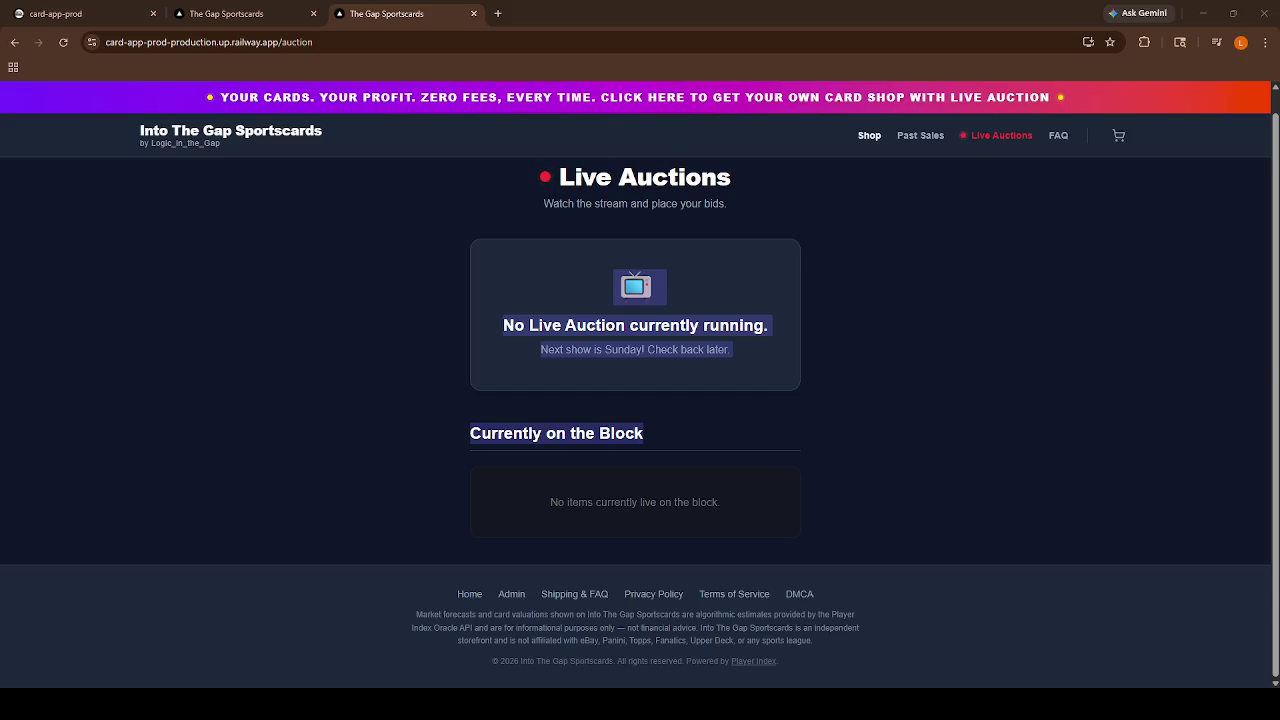
click(511, 594)
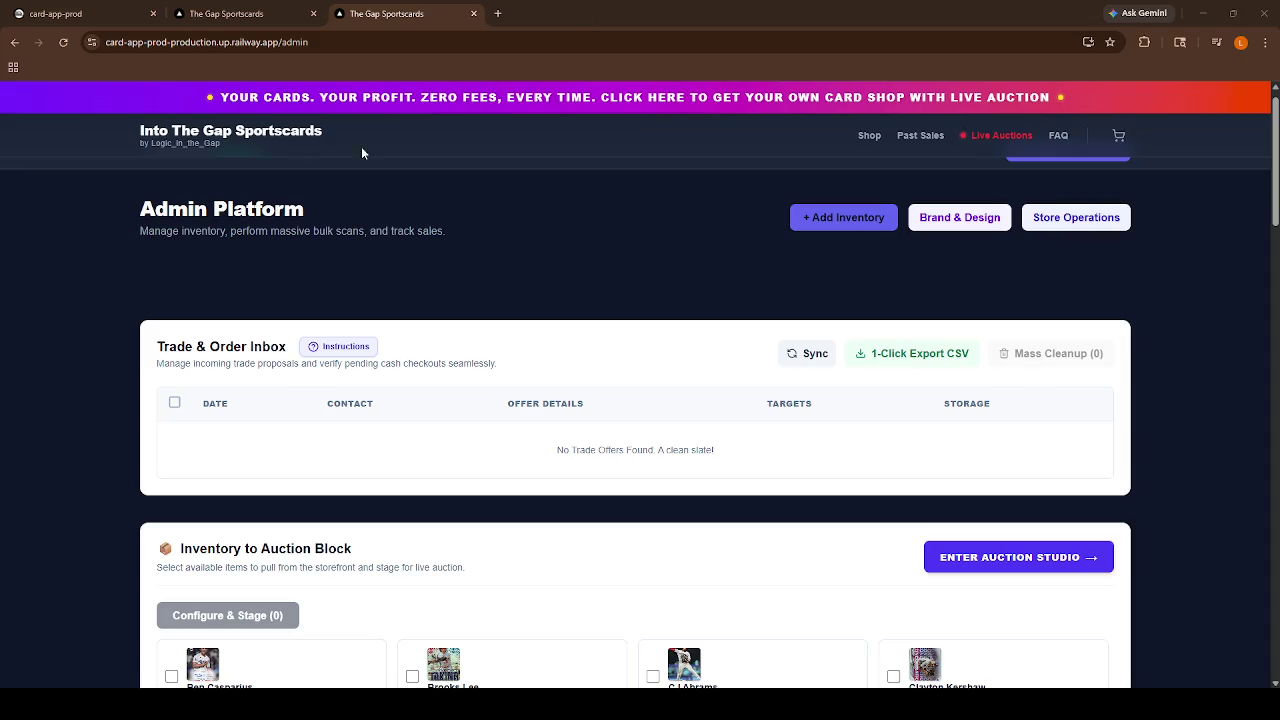
Scroll the Admin Platform page down to the inventory available for the auction block.
scroll(817, 380, down, 2)
In the batch importer, change the first card's parallel from Black and White to Red.
scroll(500, 200, up, 2)
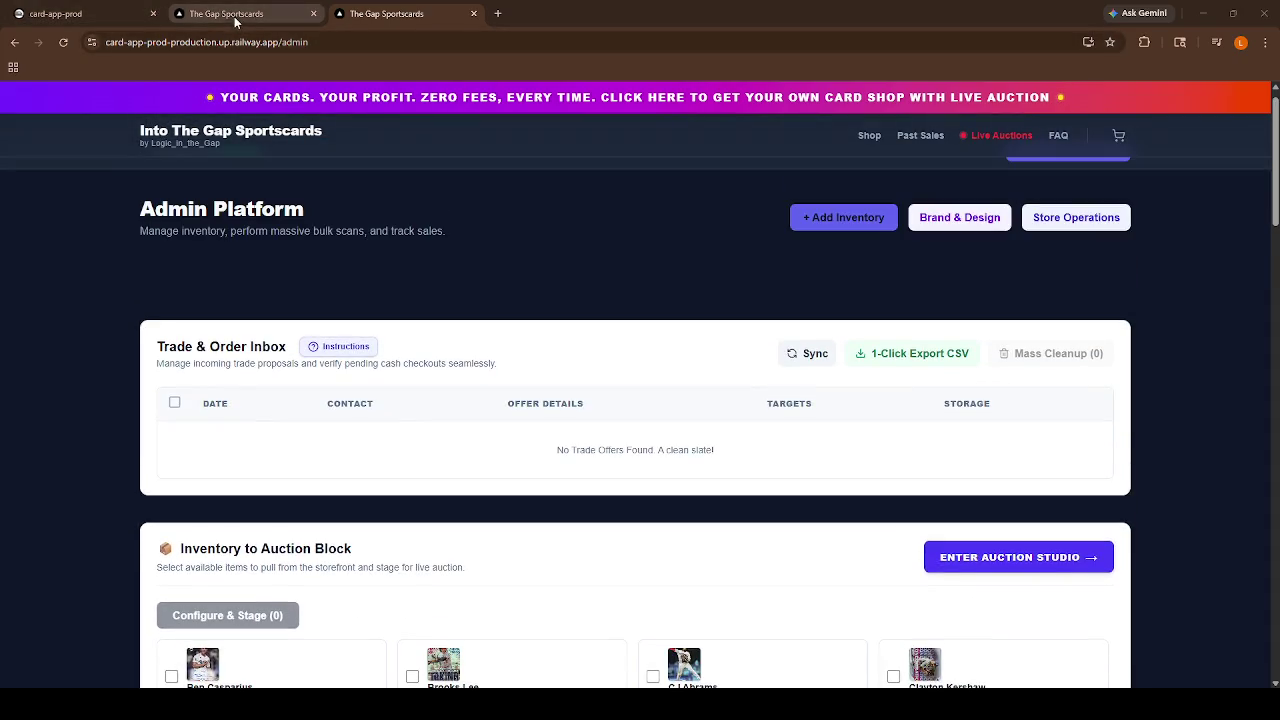
click(237, 17)
click(718, 366)
key(ctrl+a)
text(Red)
Set Zach Neto's and Nomar Garciaparra's parallels to Light Blue.
scroll(714, 443, down, 2)
click(742, 427)
key(ctrl+a)
text(Light Blue)
key(ctrl+a)
key(ctrl+c)
click(768, 622)
key(ctrl+a)
key(ctrl+v)
Set Connor Norby's and Jacob Wilson's parallels to Light Blue.
scroll(760, 610, down, 2)
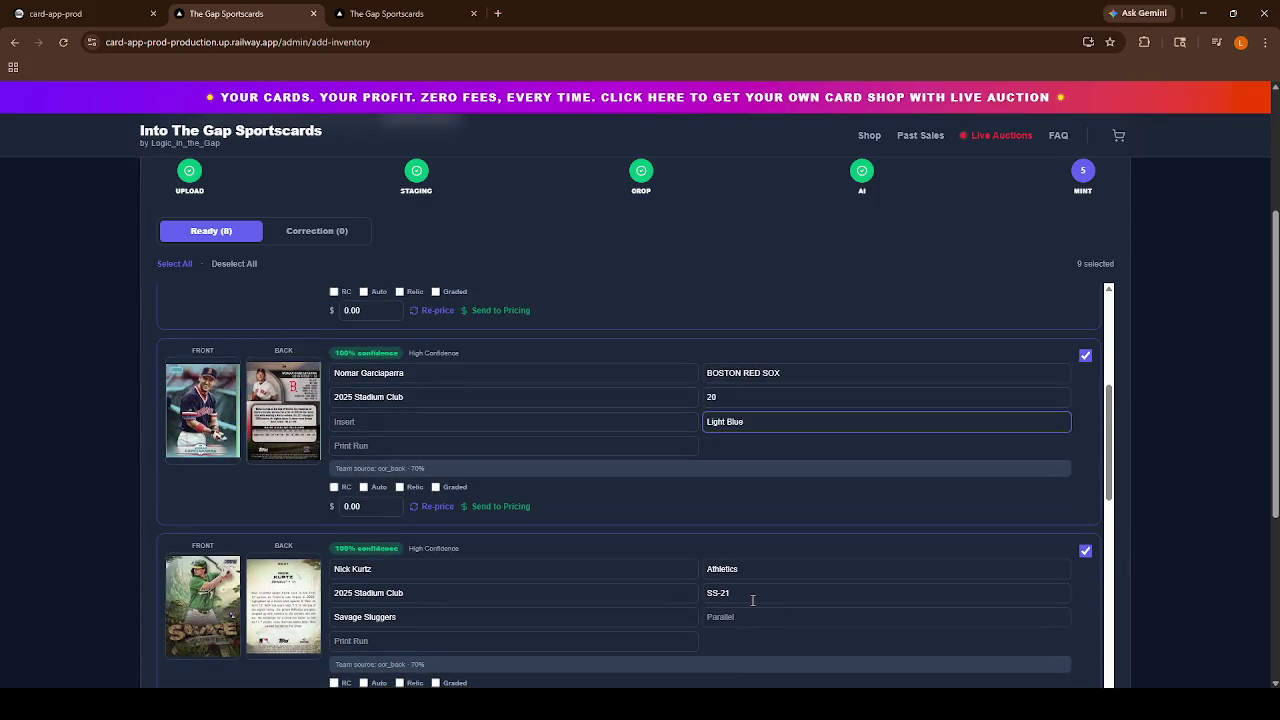
scroll(691, 585, down, 1)
scroll(517, 551, down, 3)
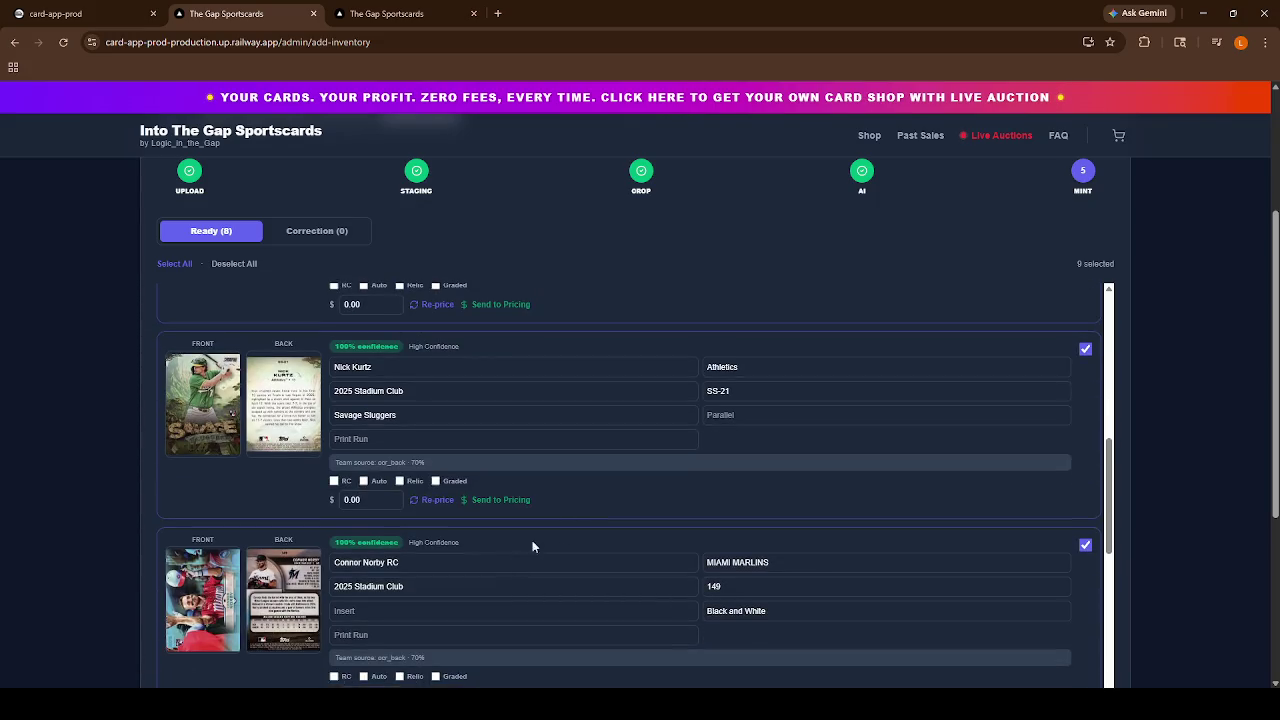
click(747, 469)
key(ctrl+a)
key(ctrl+v)
scroll(723, 510, down, 3)
scroll(656, 530, down, 1)
click(748, 466)
key(ctrl+a)
key(ctrl+v)
Set Steven Kwan's parallel to Light Blue, removing a stray 'v'.
click(734, 655)
key(ctrl+a)
text(v)
key(ctrl+v)
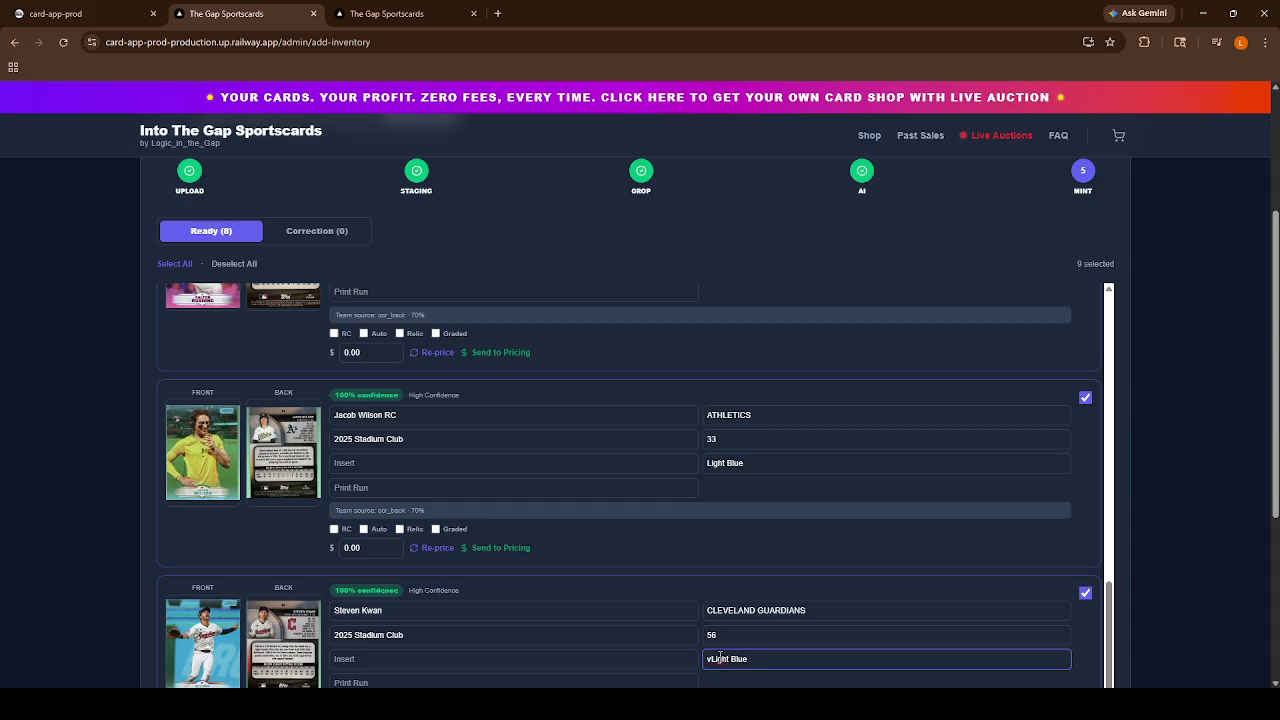
key(ctrl+a)
key(ctrl+v)
Change Dalton Rushing's parallel to Red.
scroll(737, 636, down, 4)
scroll(529, 479, up, 10)
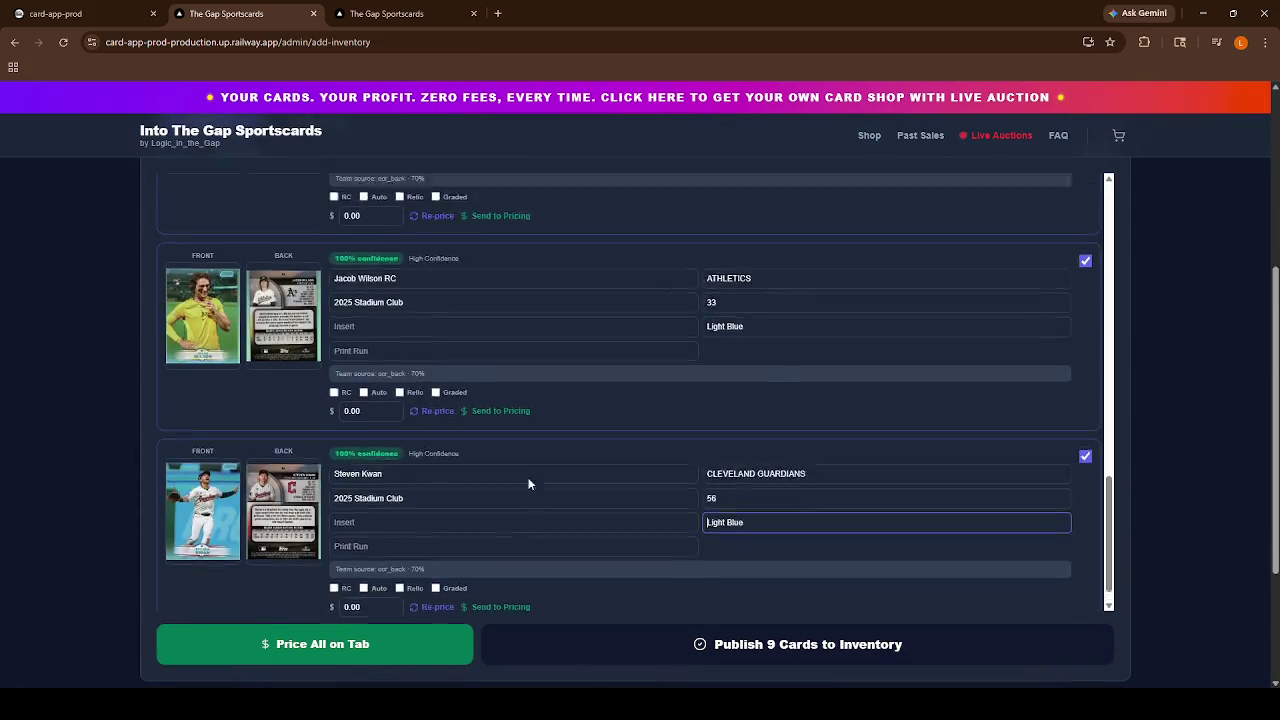
scroll(401, 421, down, 4)
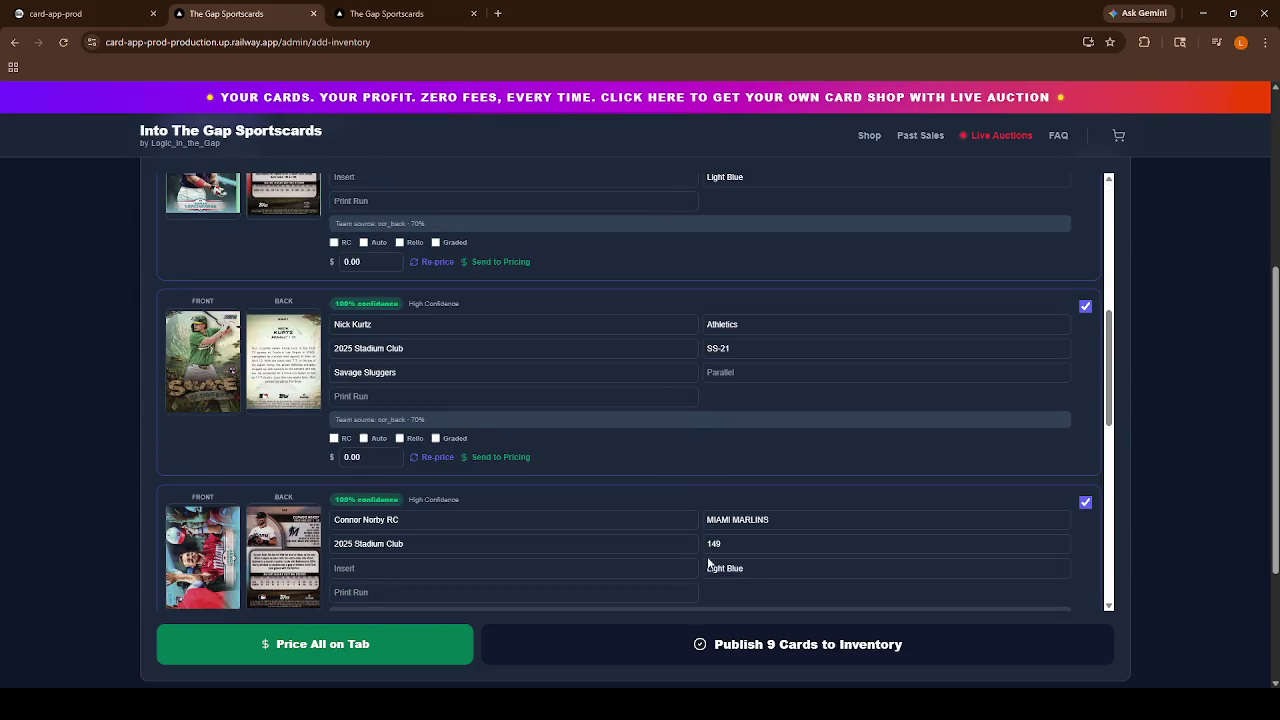
scroll(708, 524, up, 5)
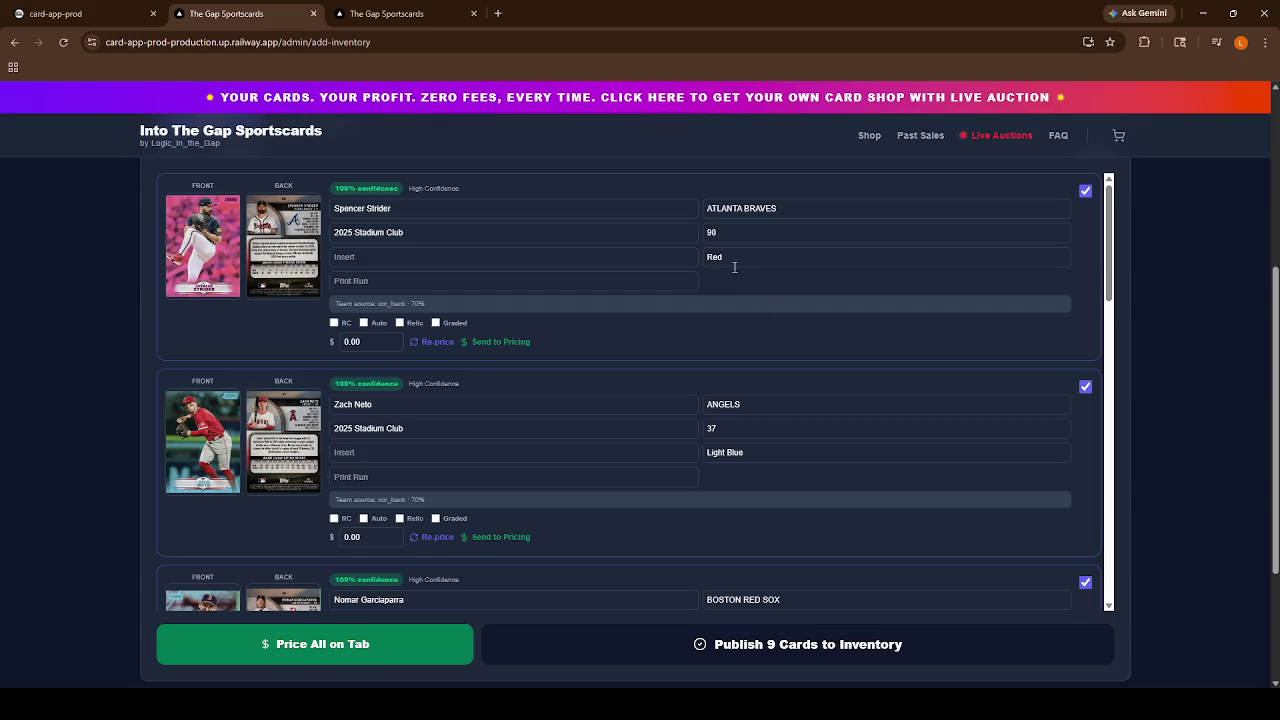
scroll(723, 414, down, 5)
scroll(696, 431, down, 2)
click(733, 425)
key(ctrl+a)
text(Red)
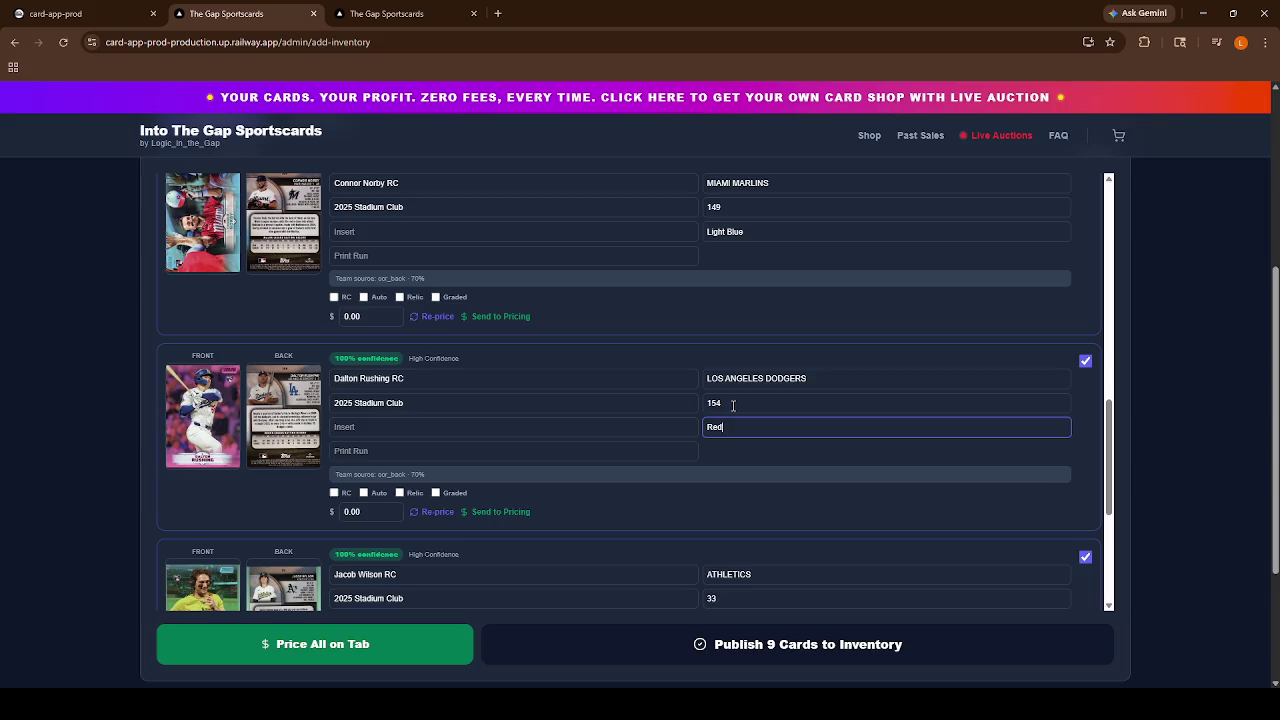
scroll(366, 311, up, 10)
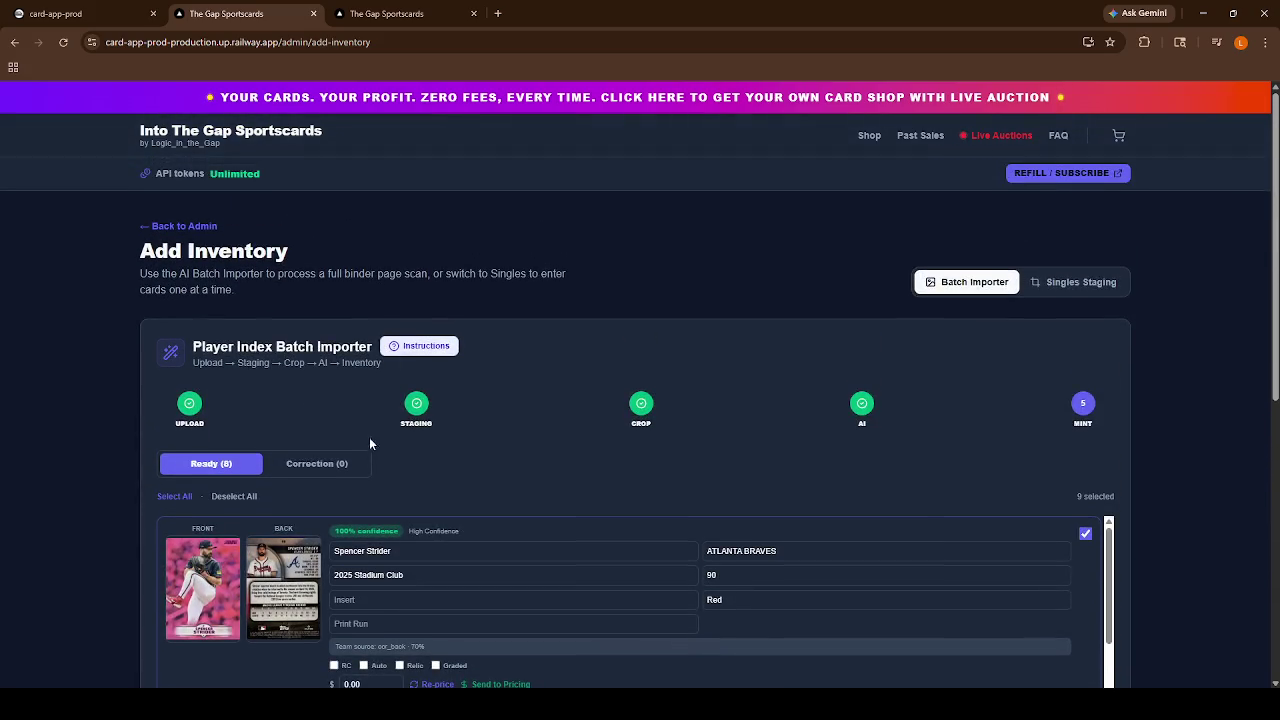
scroll(381, 470, down, 2)
scroll(381, 470, down, 5)
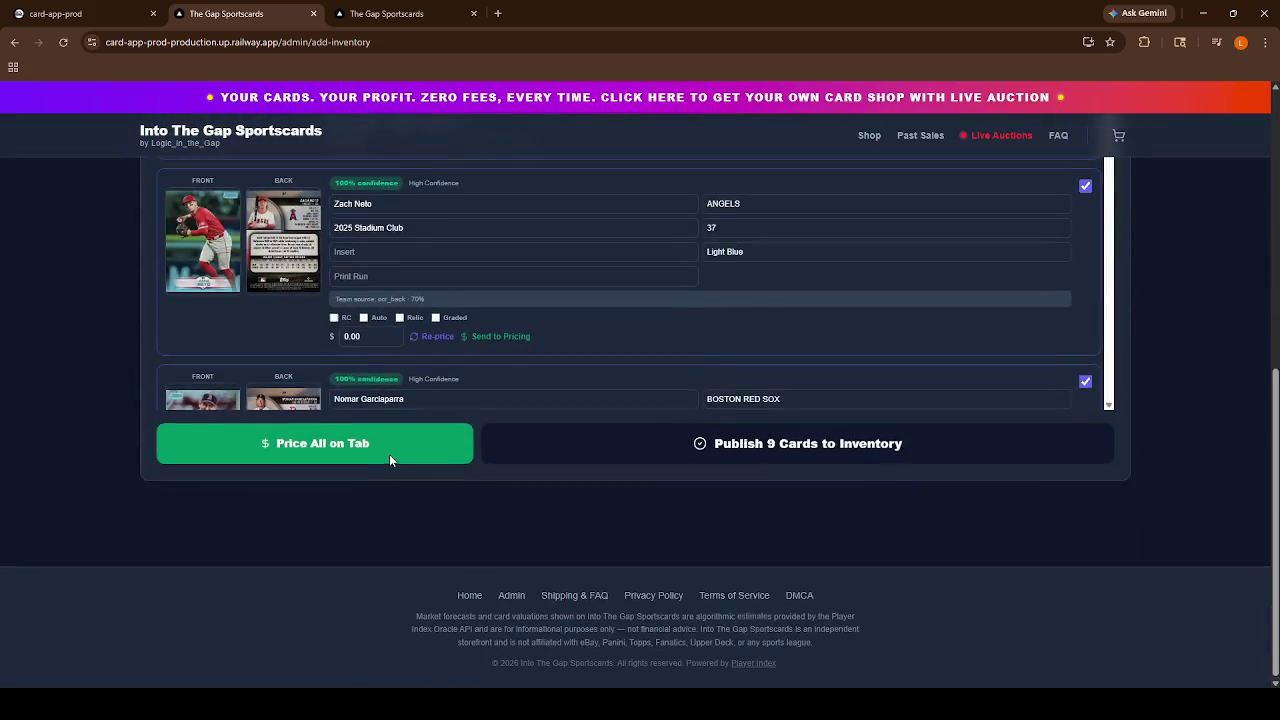
Run Price All on Tab and watch prices fill in down to the Publish button.
scroll(368, 360, down, 10)
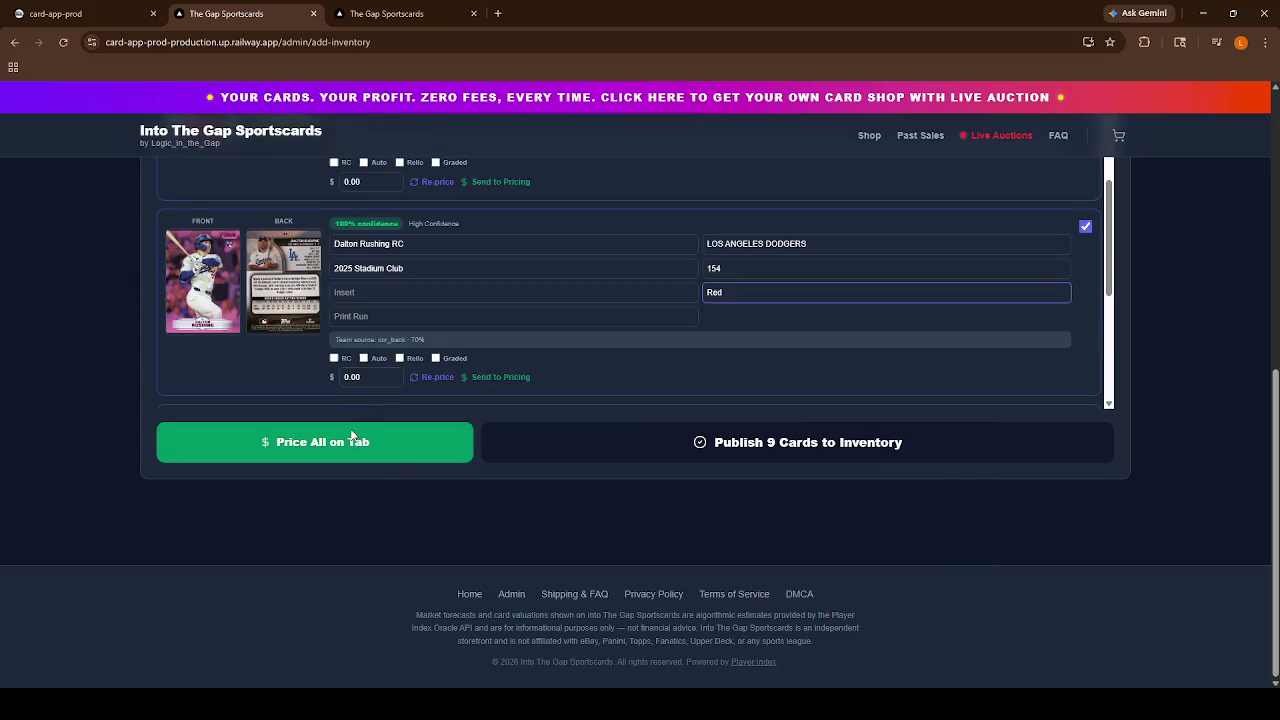
click(354, 438)
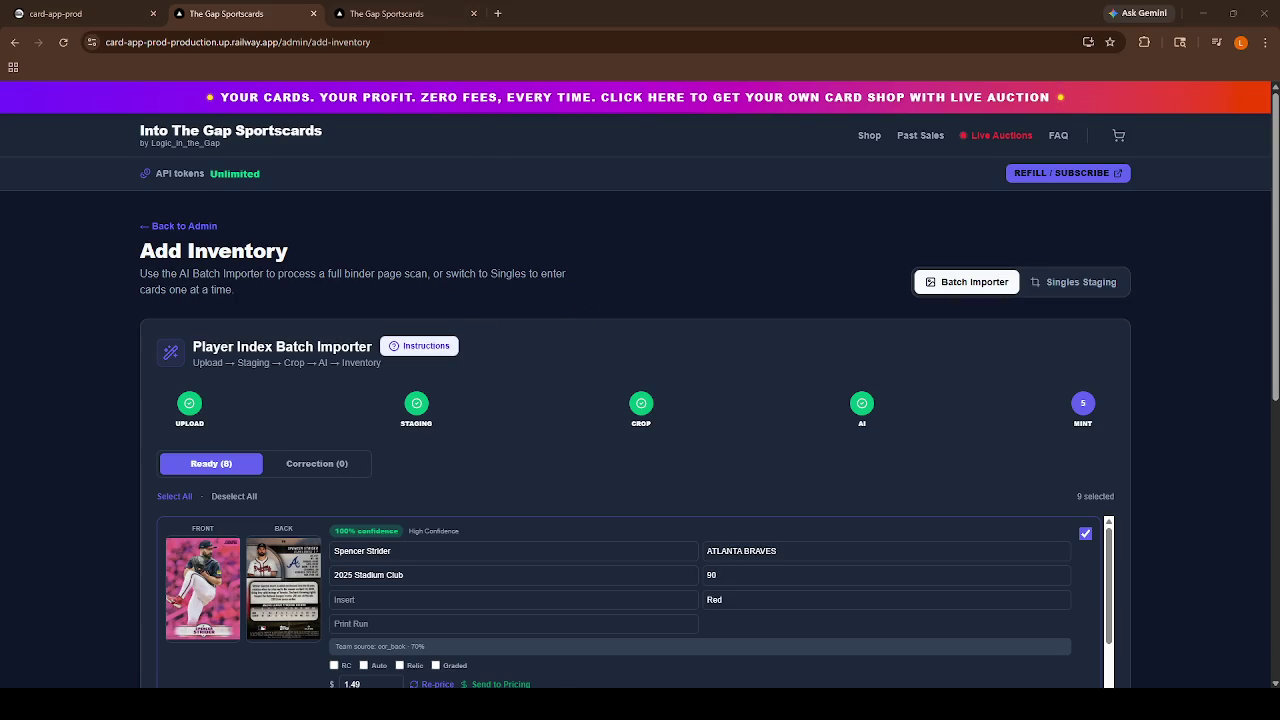
scroll(612, 338, down, 2)
scroll(617, 341, down, 10)
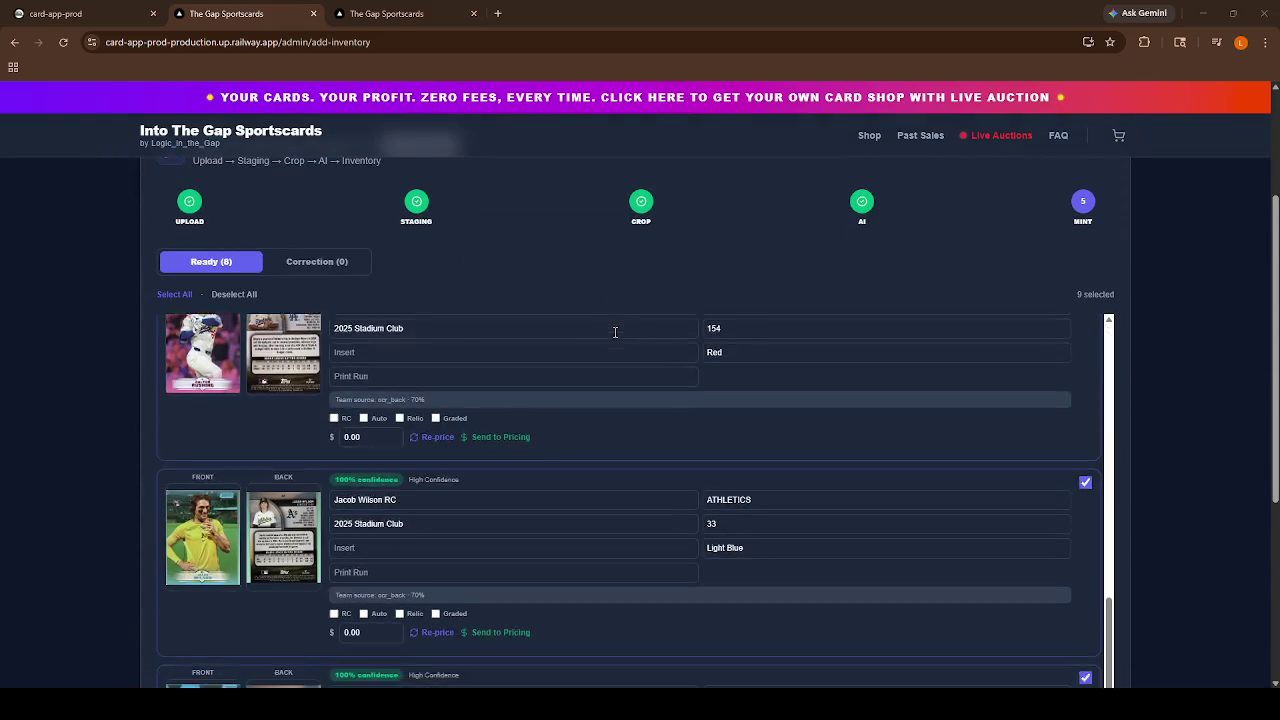
scroll(615, 335, down, 2)
scroll(616, 362, down, 4)
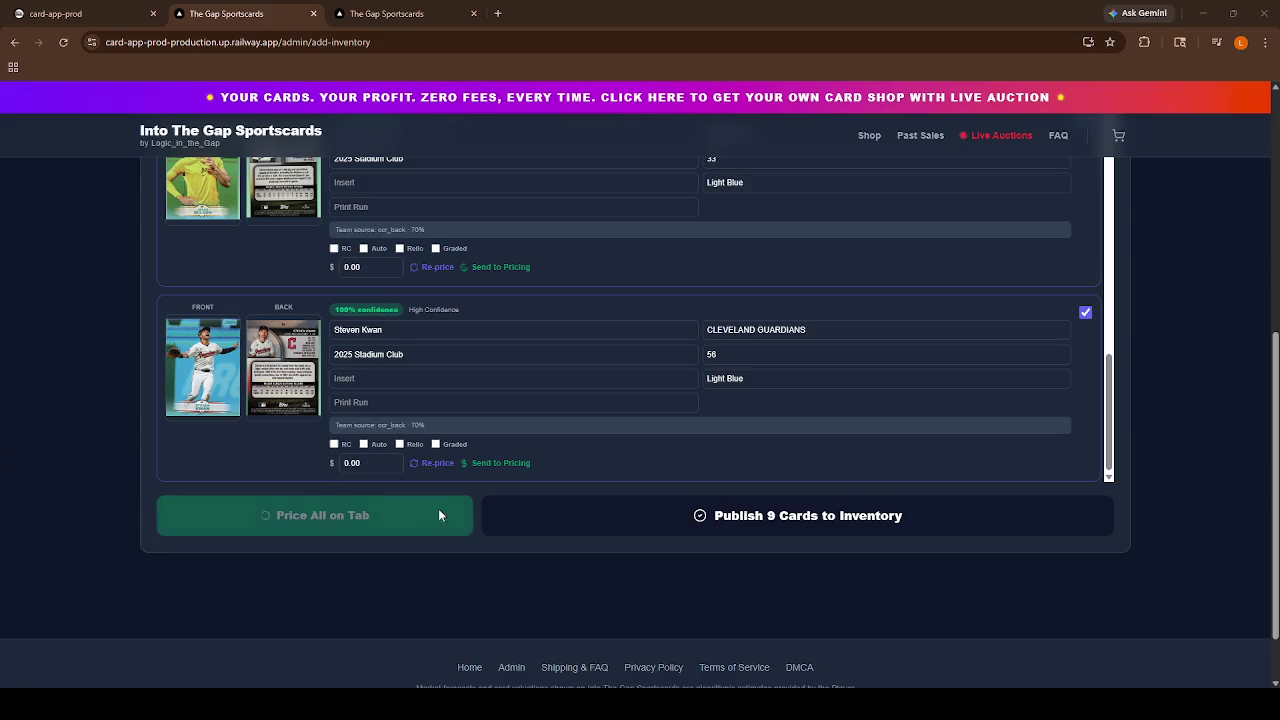
Scroll through the Ready cards to review prices, e.g. Nomar Garciaparra $63.05, Steven Kwan $1.39.
scroll(352, 382, up, 5)
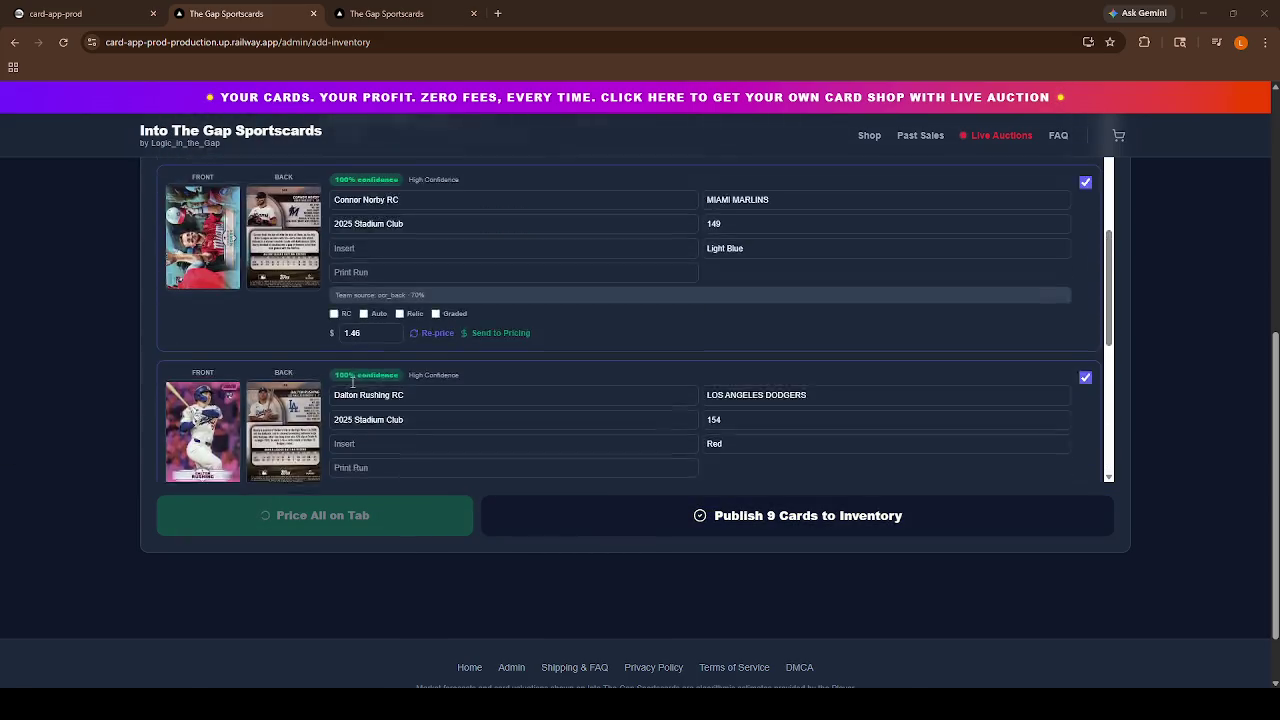
scroll(352, 382, up, 4)
scroll(388, 343, down, 9)
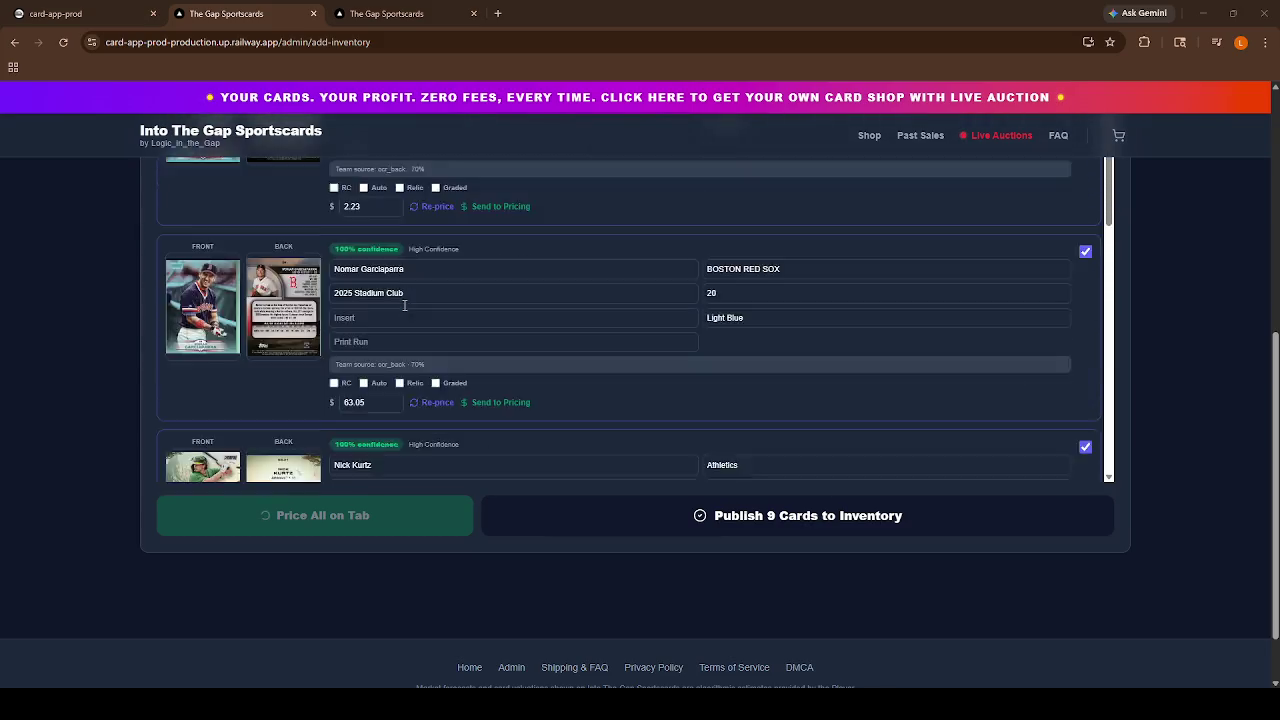
scroll(409, 321, down, 2)
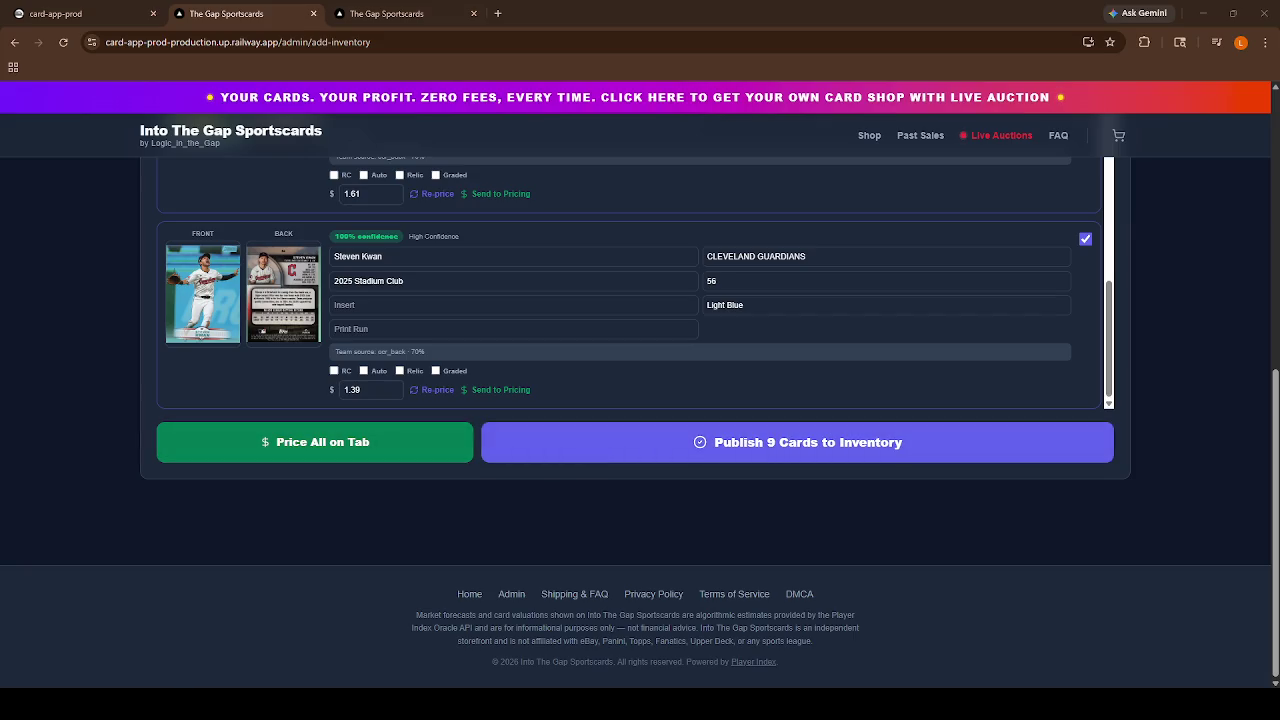
scroll(634, 280, up, 10)
Select Nomar Garciaparra's 63.05 price, then publish the nine priced cards to inventory.
scroll(629, 280, up, 8)
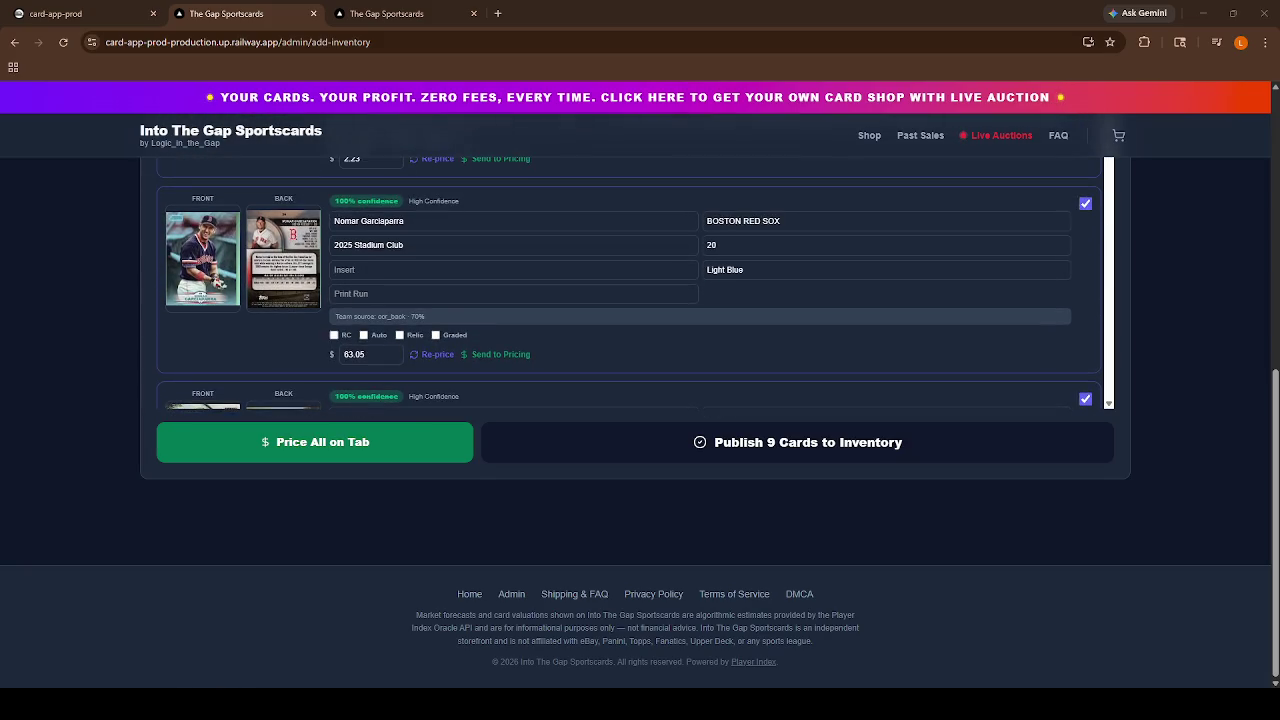
click(366, 354)
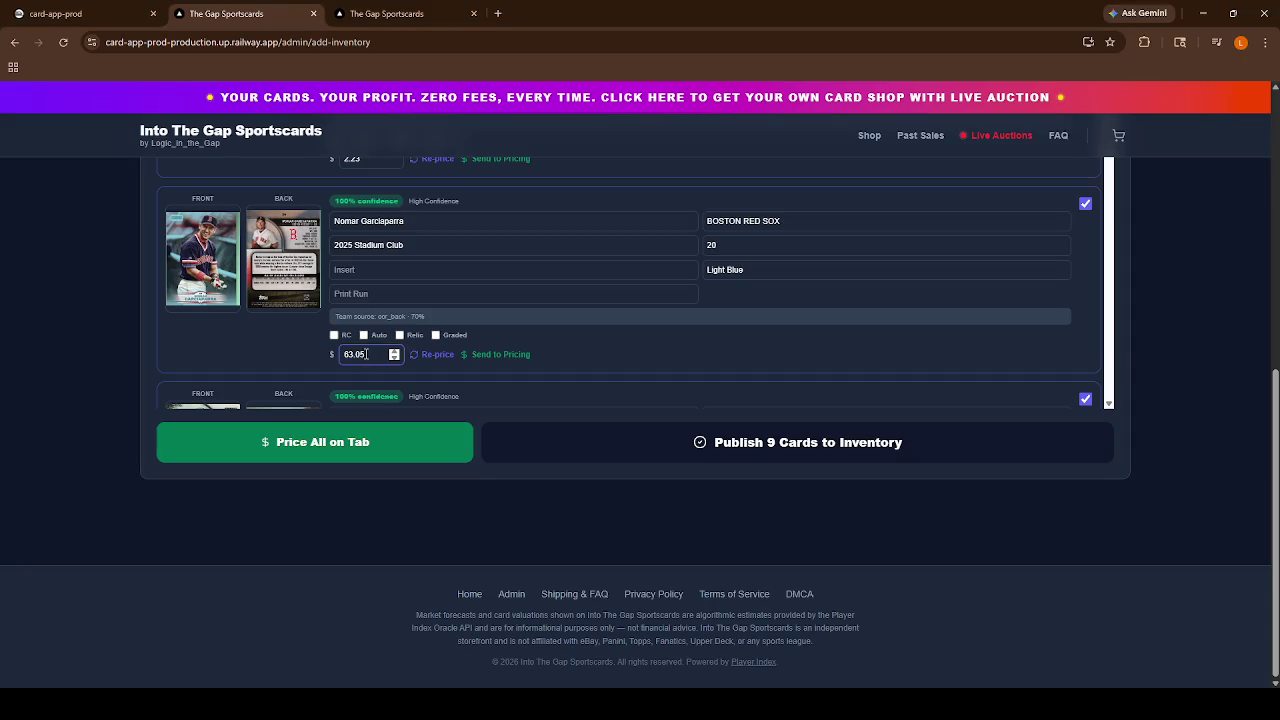
double_click(366, 354)
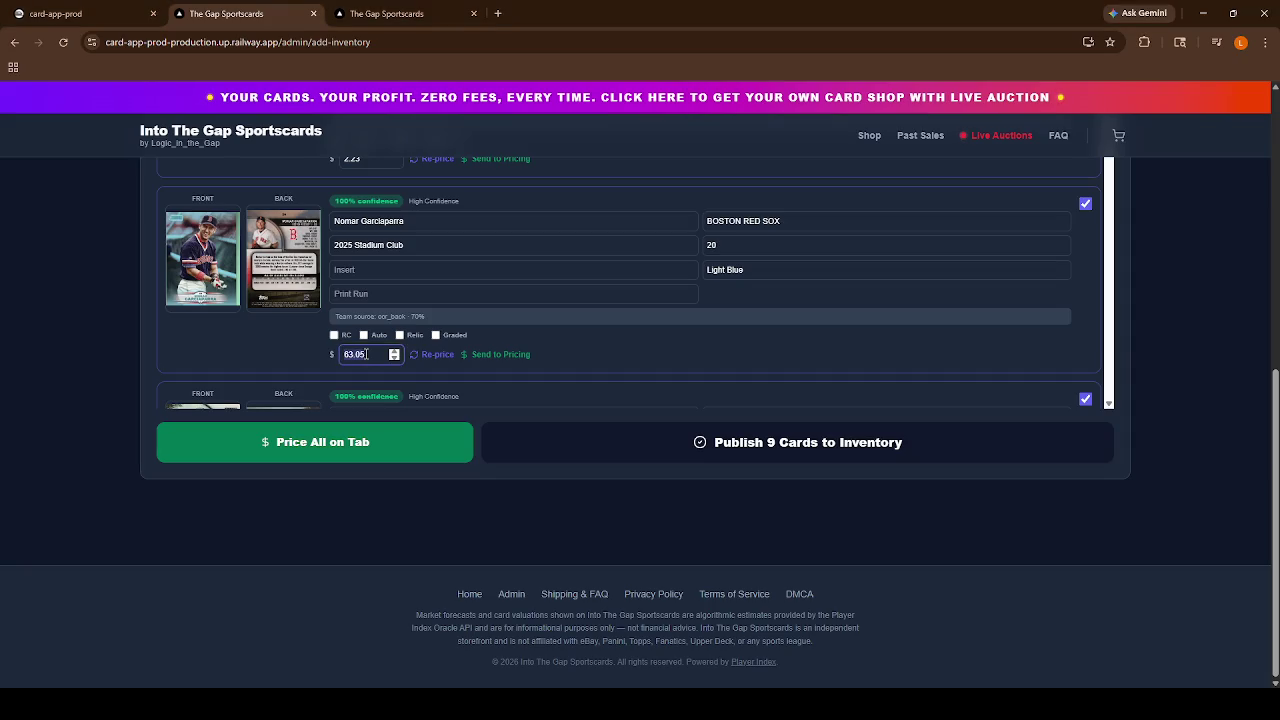
click(578, 454)
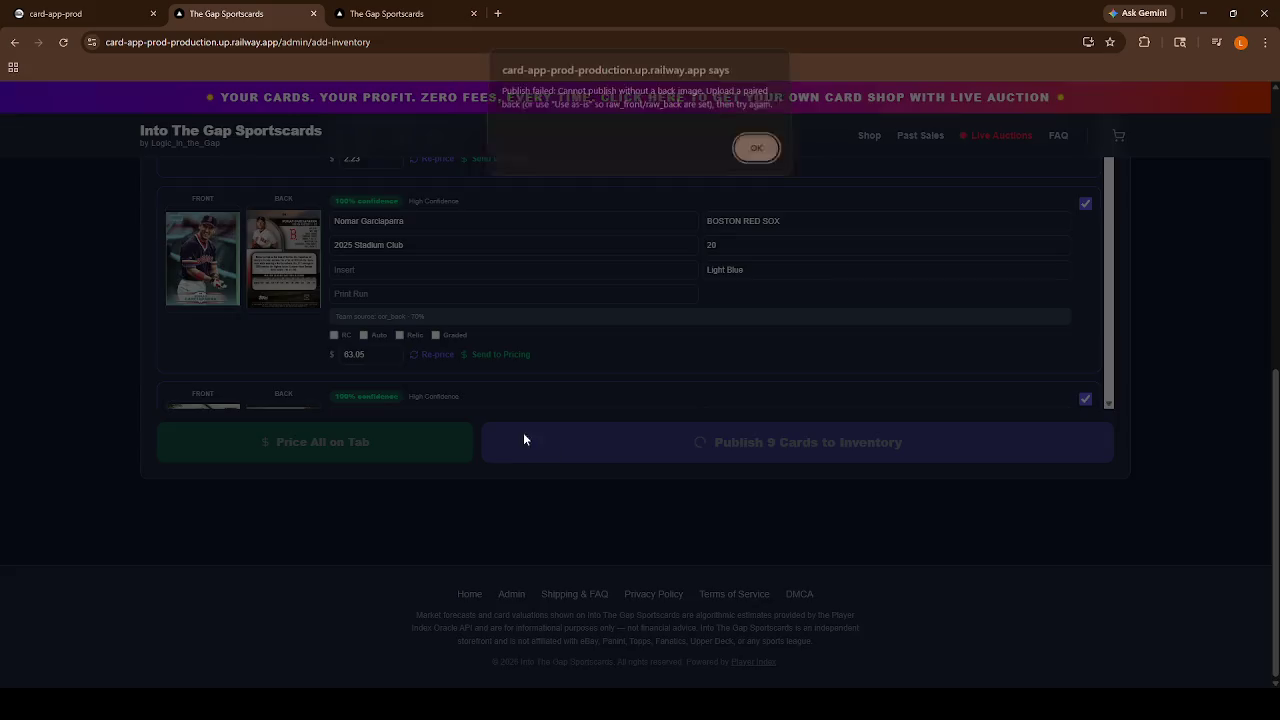
Dismiss the publish-failed alert and re-run Price All on Tab.
click(760, 152)
scroll(434, 272, up, 2)
scroll(418, 266, down, 2)
scroll(418, 266, down, 4)
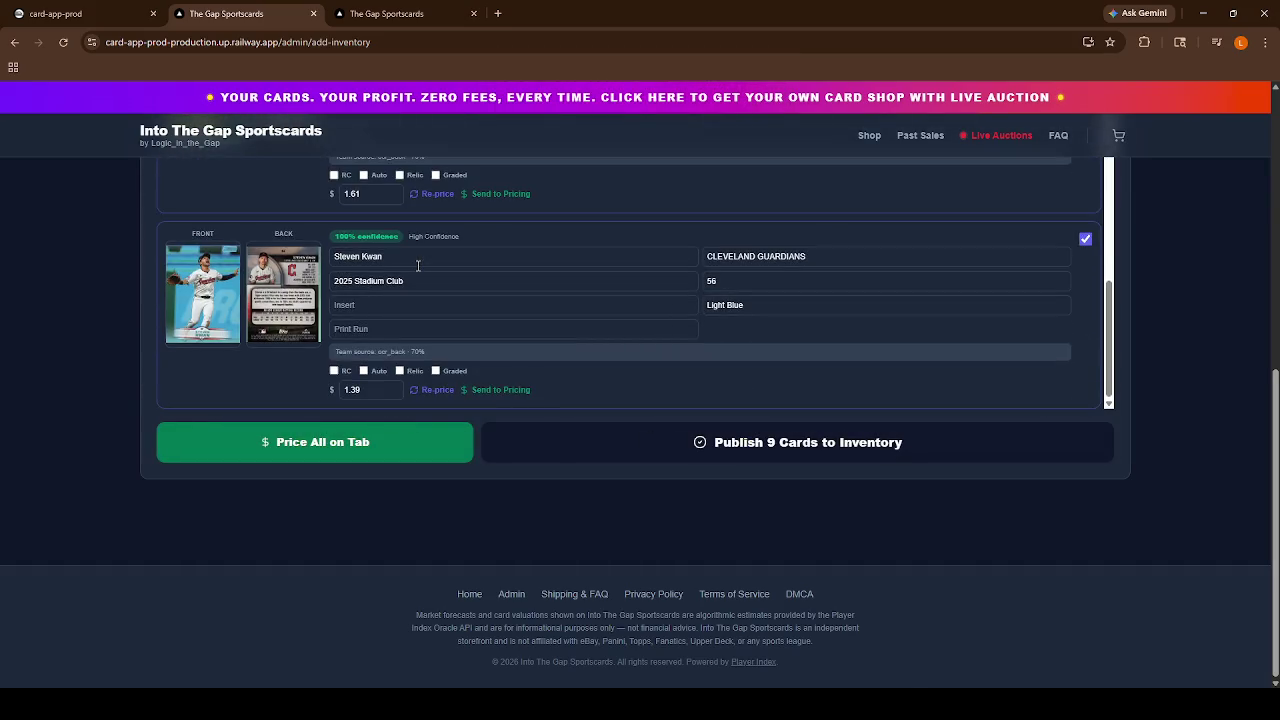
click(360, 452)
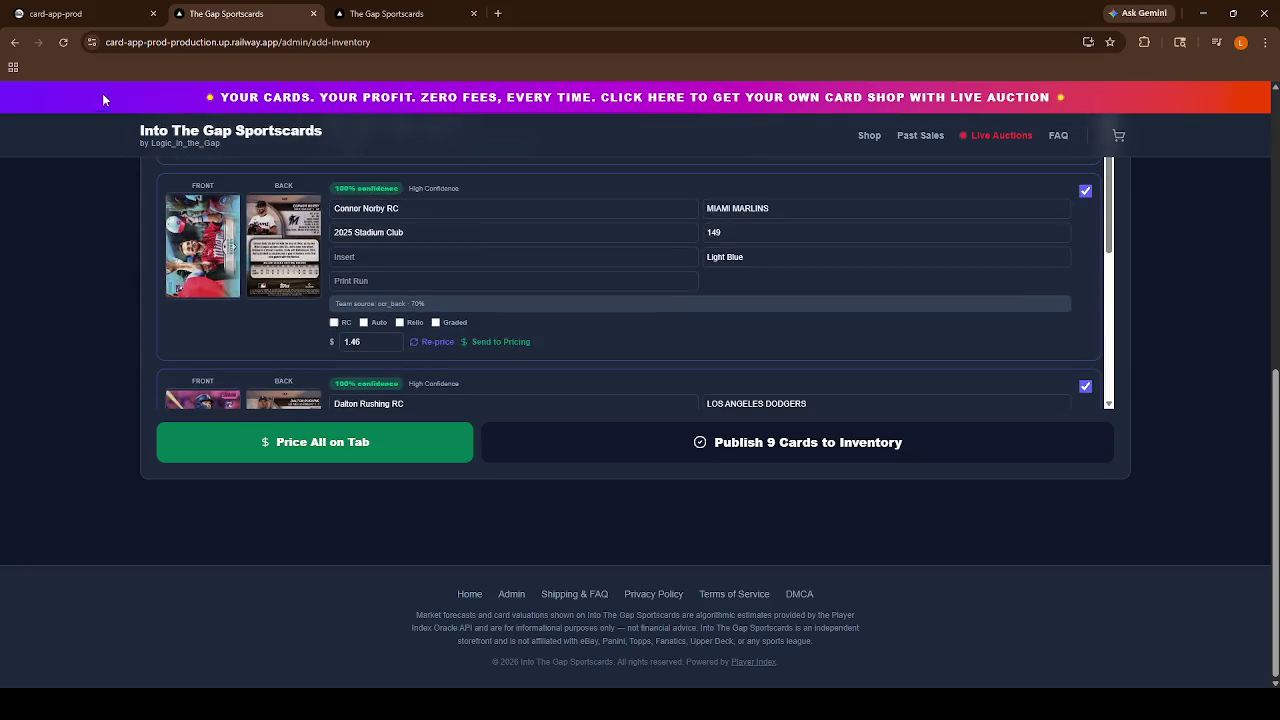
Reload the add-inventory page and include the no-back-image and Connor Norby cards.
click(66, 44)
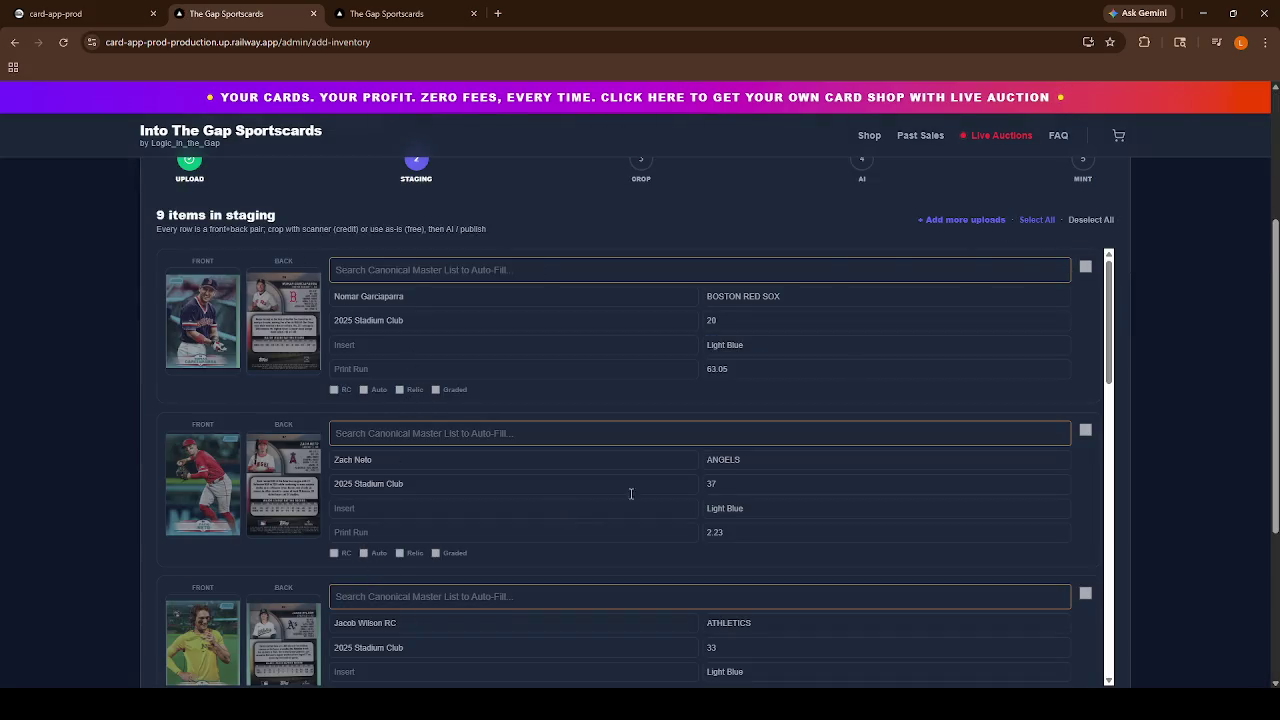
scroll(551, 516, down, 3)
scroll(551, 516, down, 4)
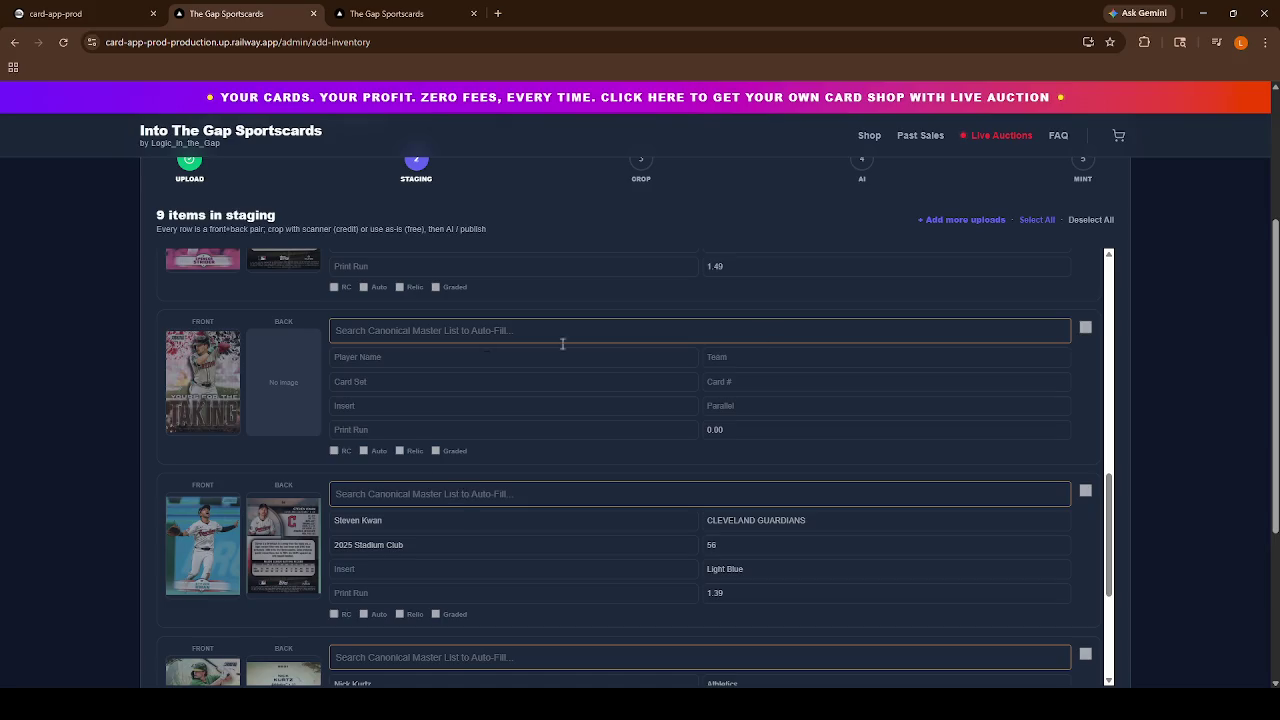
click(1085, 327)
scroll(950, 530, down, 8)
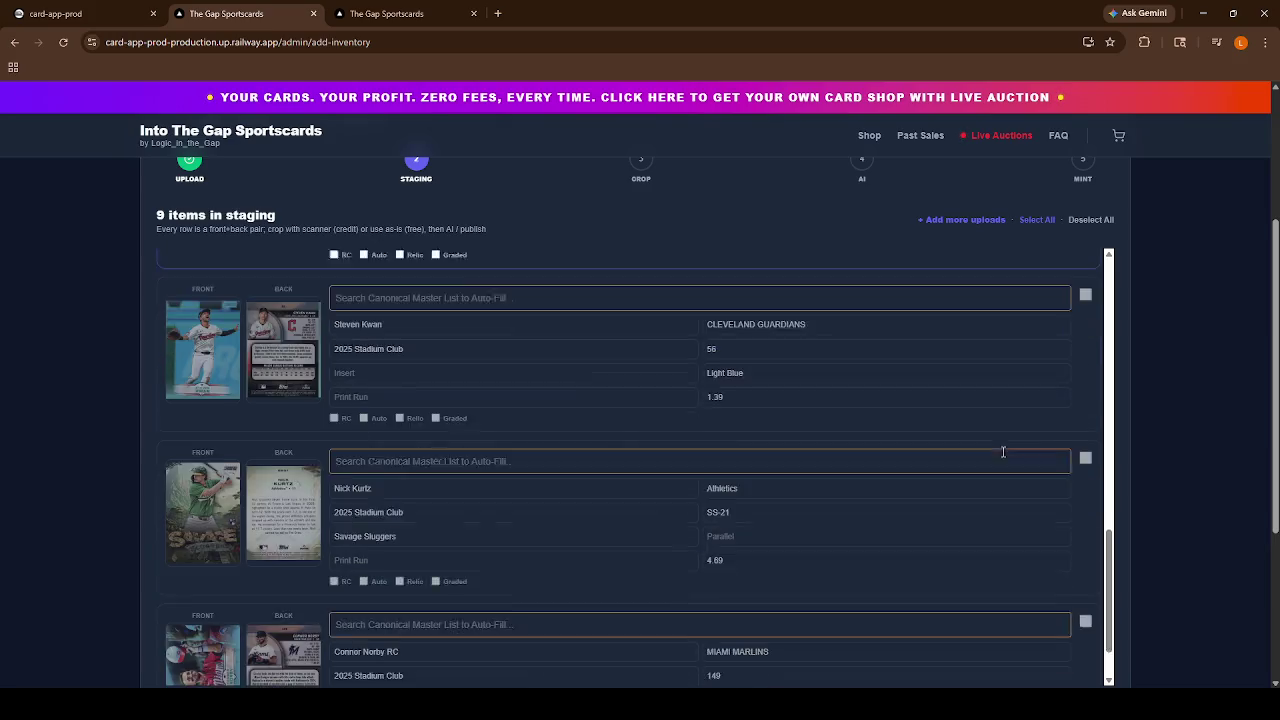
shift+click(1085, 279)
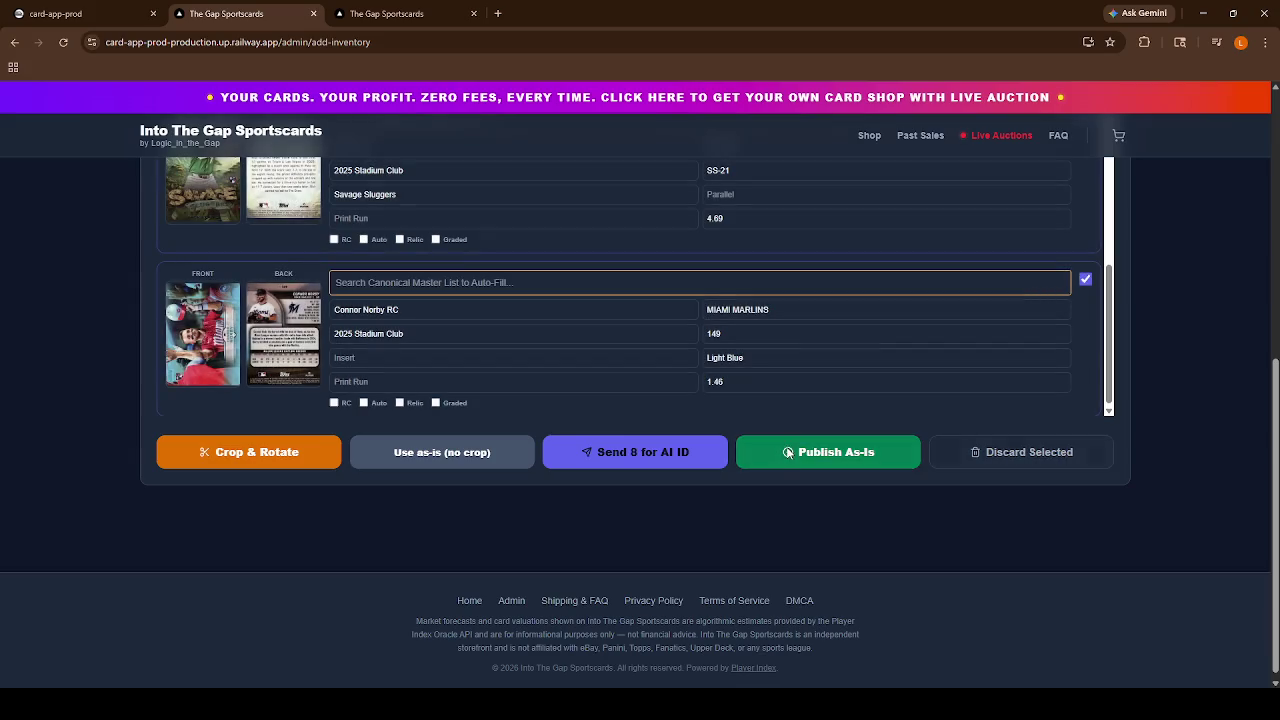
Send the 8 selected cards for AI identification.
scroll(596, 411, up, 2)
scroll(596, 411, down, 1)
click(600, 451)
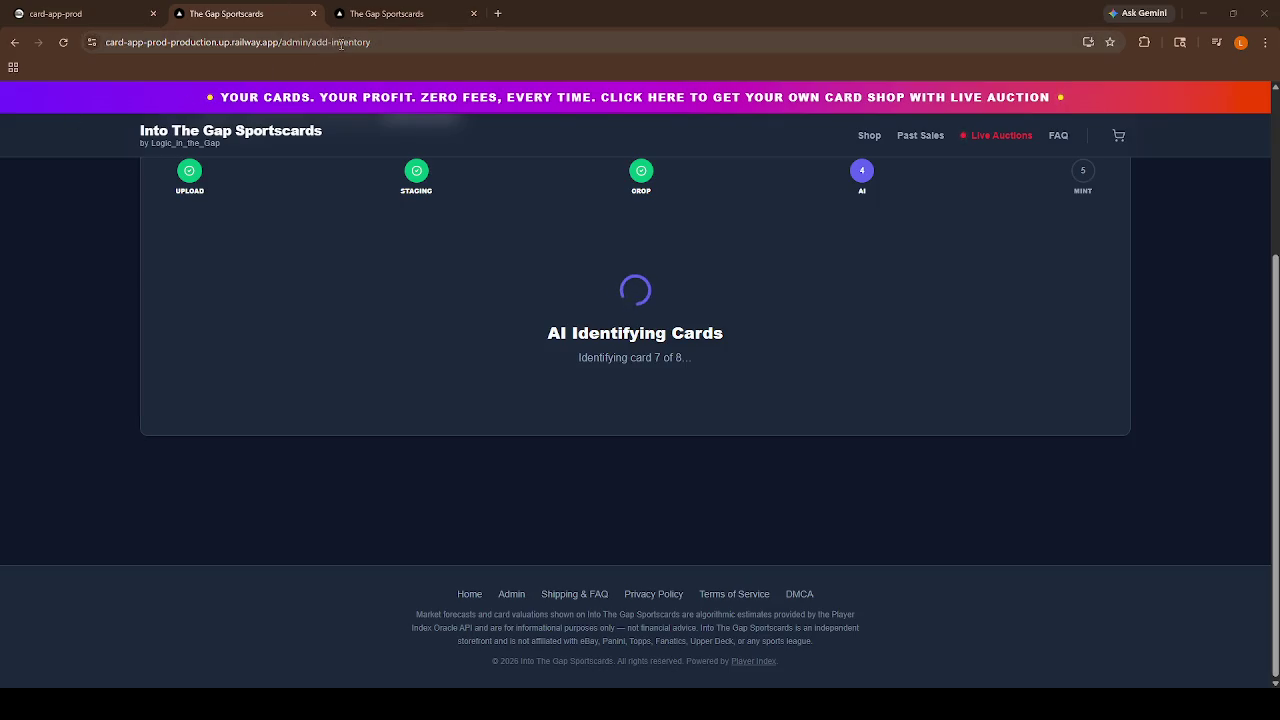
Switch to the browser tab showing the Admin Platform.
click(368, 14)
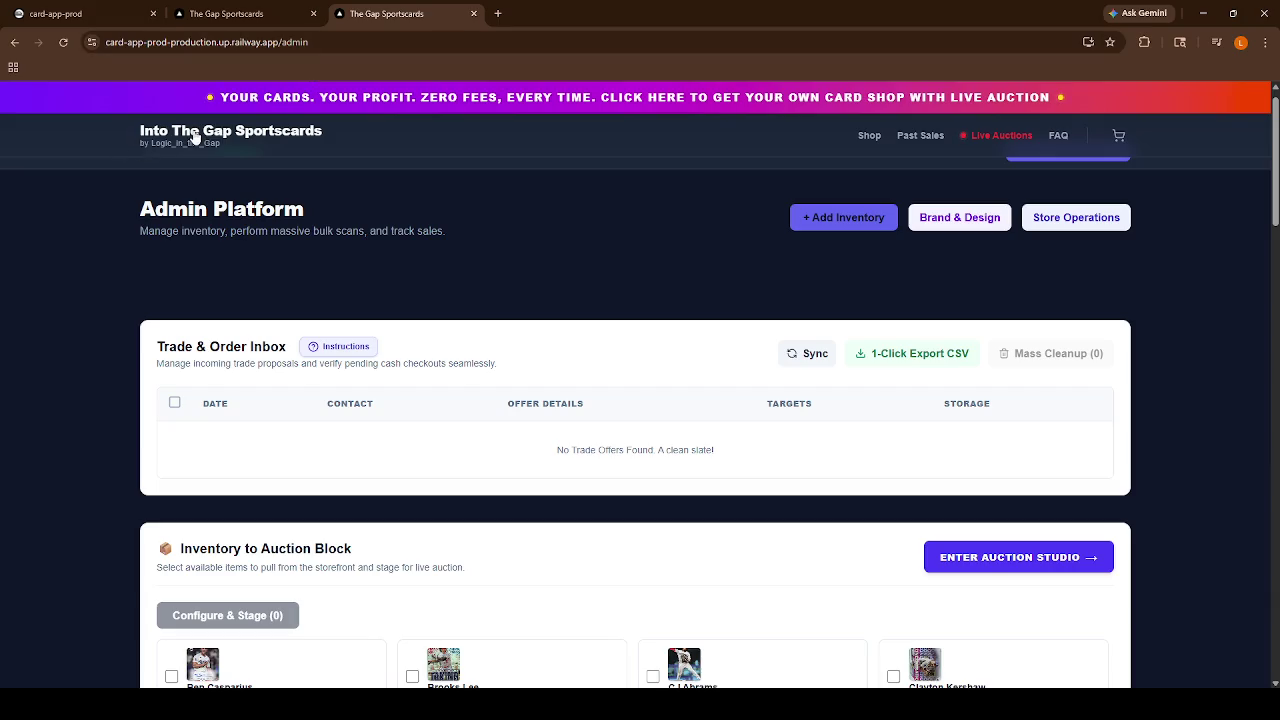
Open the storefront home in its own tab, select its URL, then start a blank tab.
middle_click(292, 144)
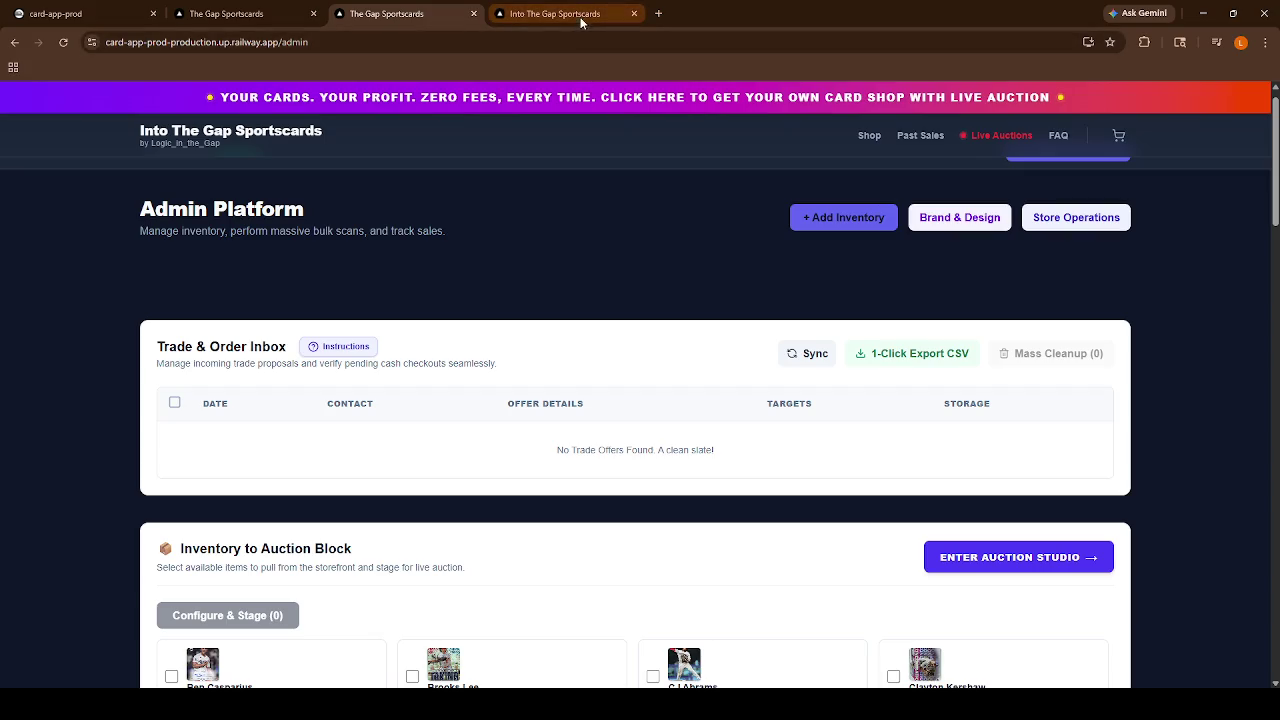
click(570, 16)
click(550, 42)
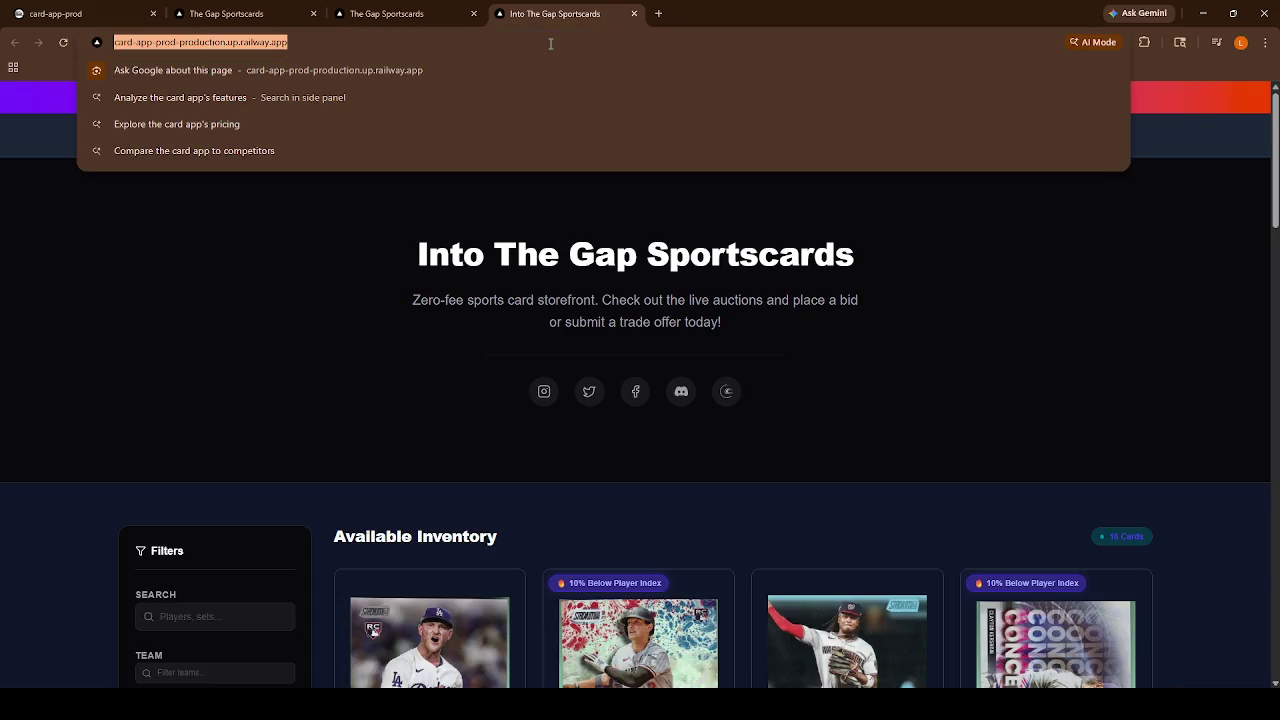
click(658, 13)
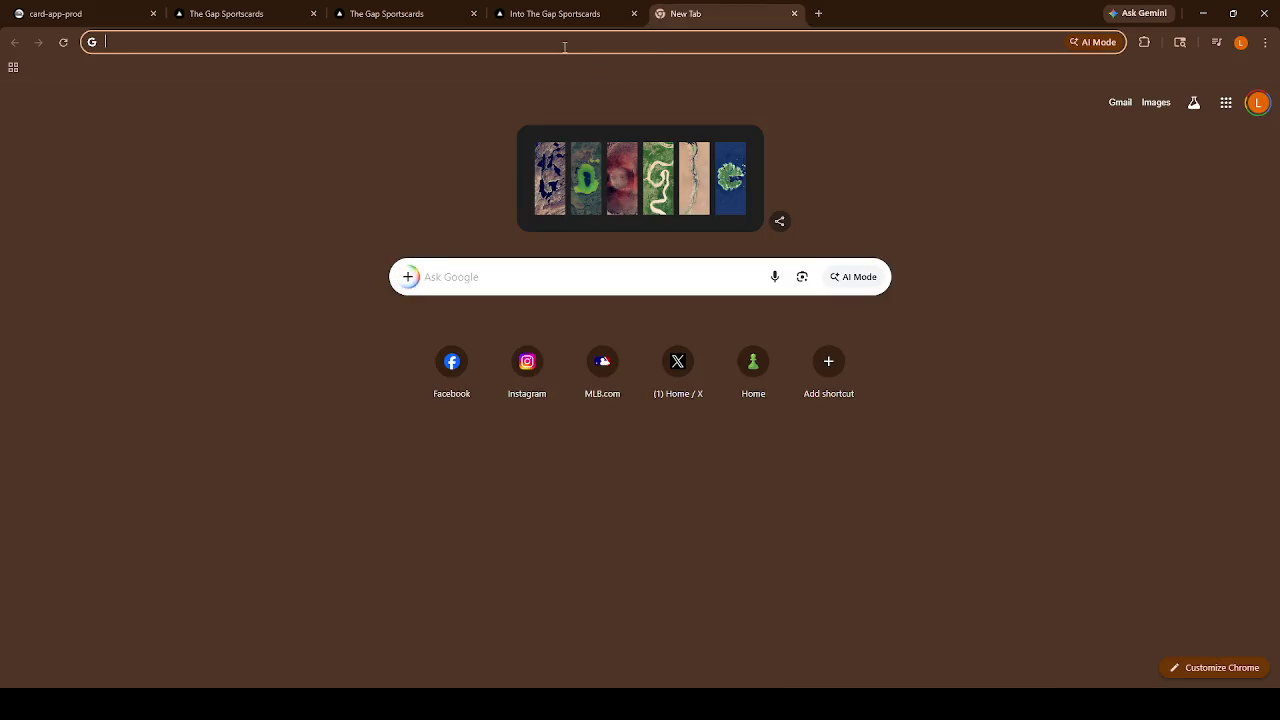
Search Google for 'generate a qr code' and open the qr-code-generator.com result.
text(generate a)
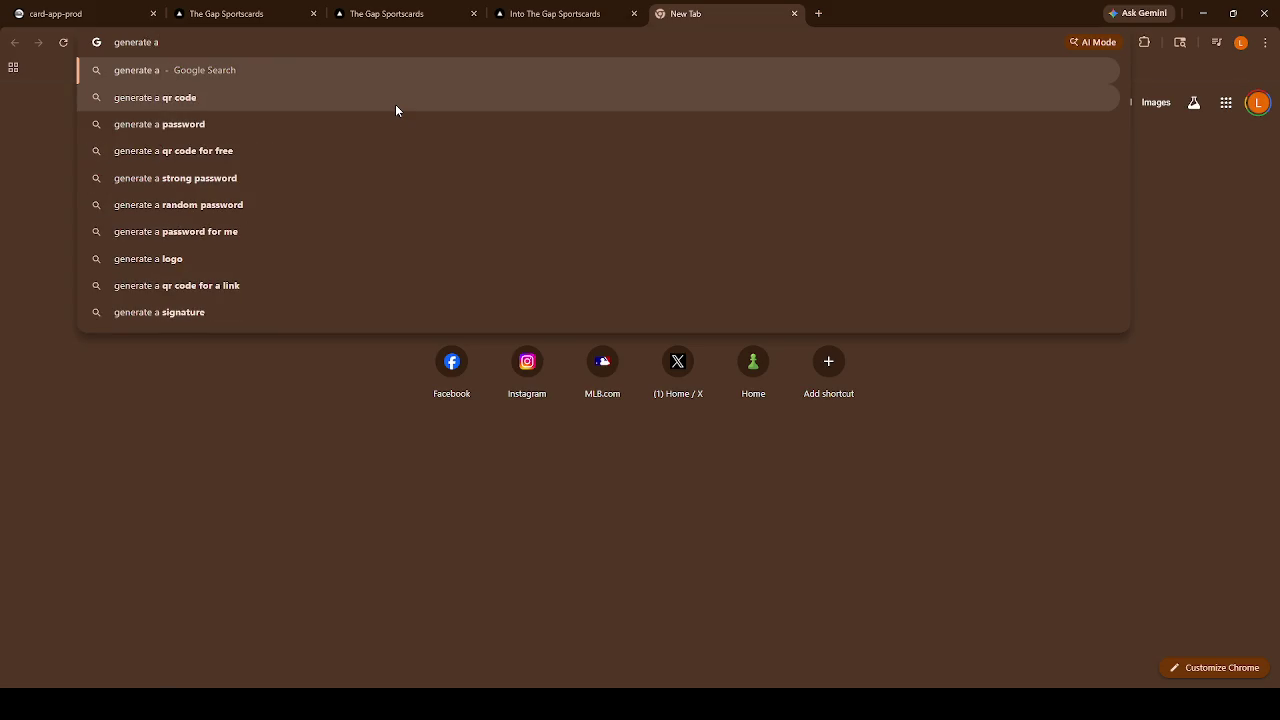
key(Down)
key(Return)
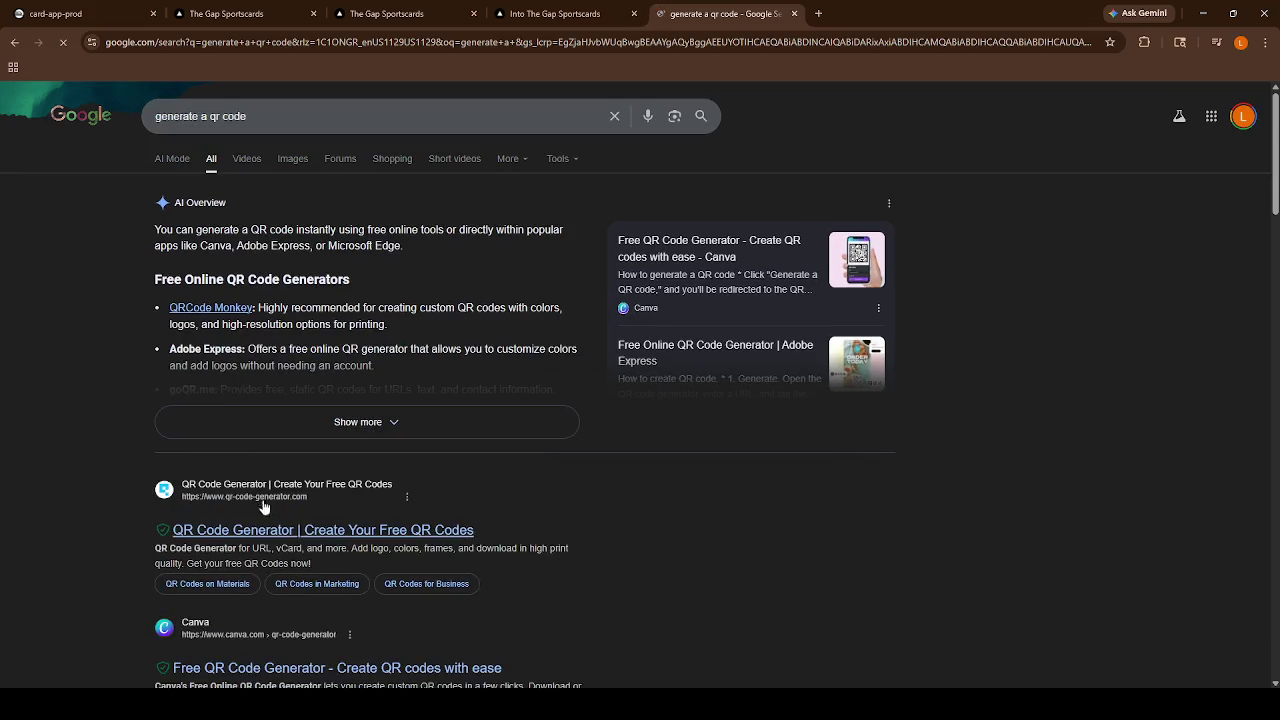
click(456, 532)
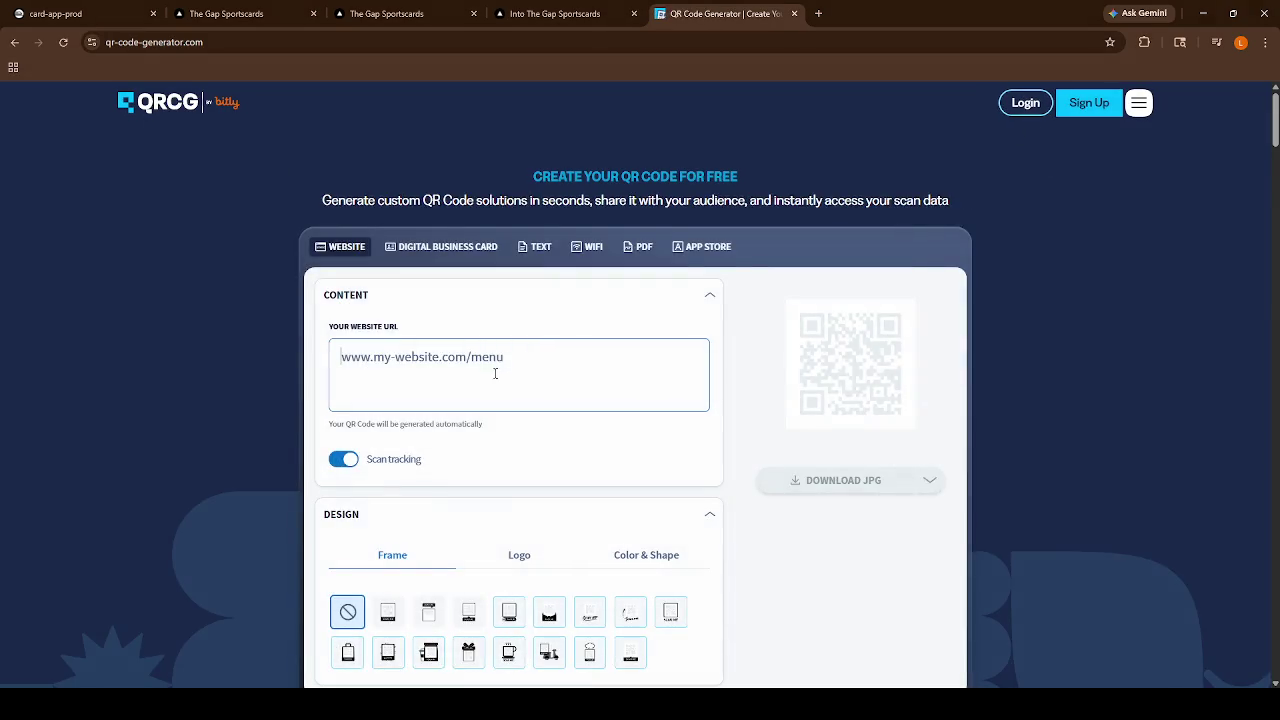
Paste the storefront URL into Your Website URL and try downloading the QR code as JPG.
click(495, 373)
text(https://card-app-prod-production.up.railway.app/)
scroll(810, 421, down, 1)
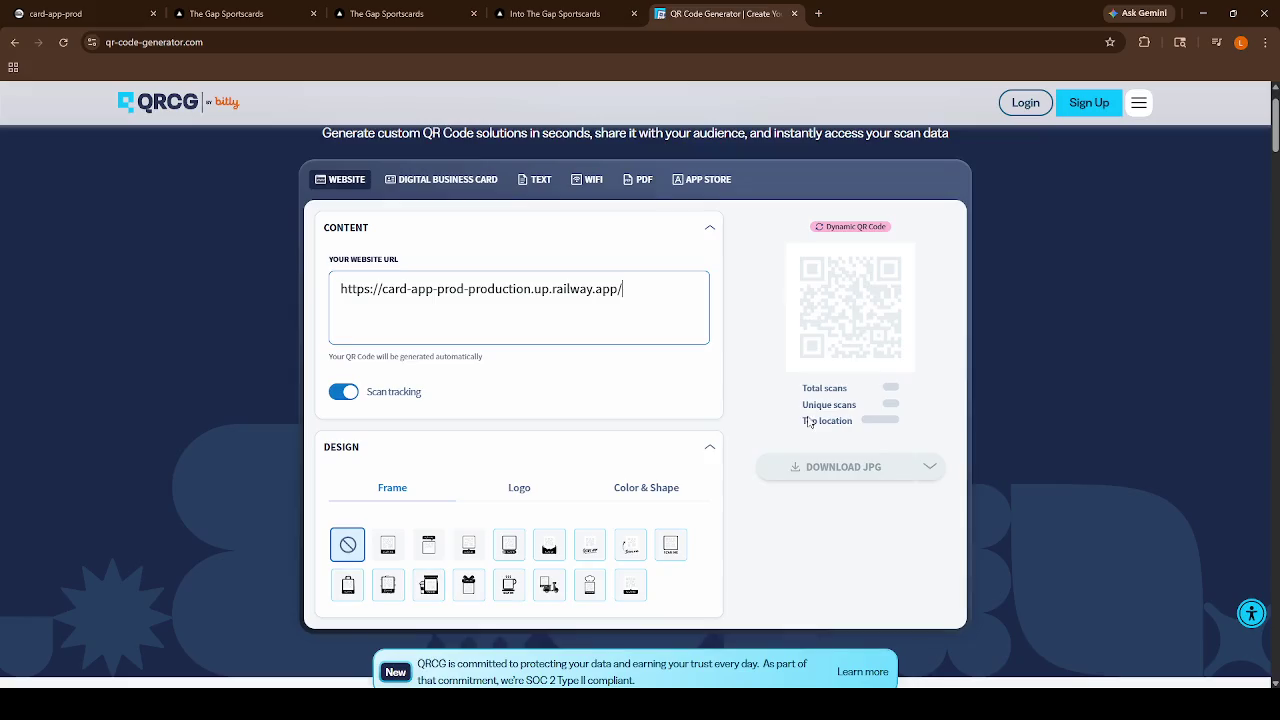
click(776, 467)
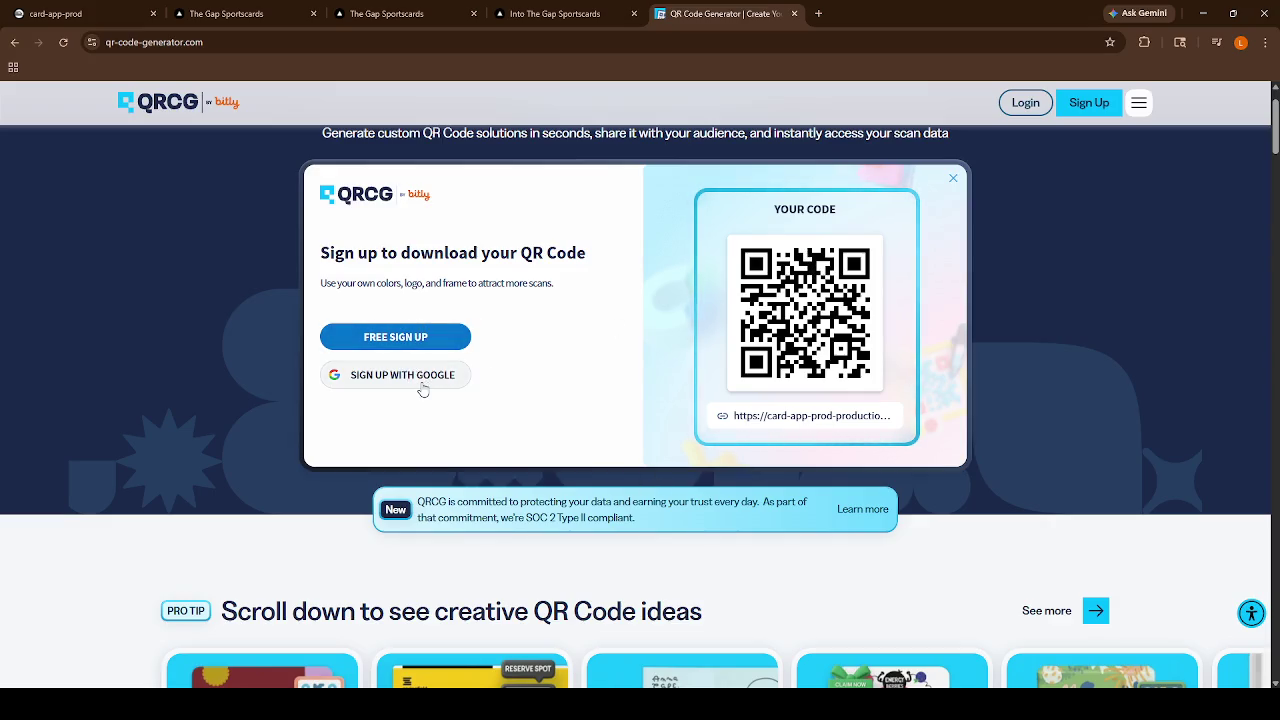
Close the sign-up prompt, turn off Scan tracking, retry the download, then abandon Google sign-up.
click(953, 179)
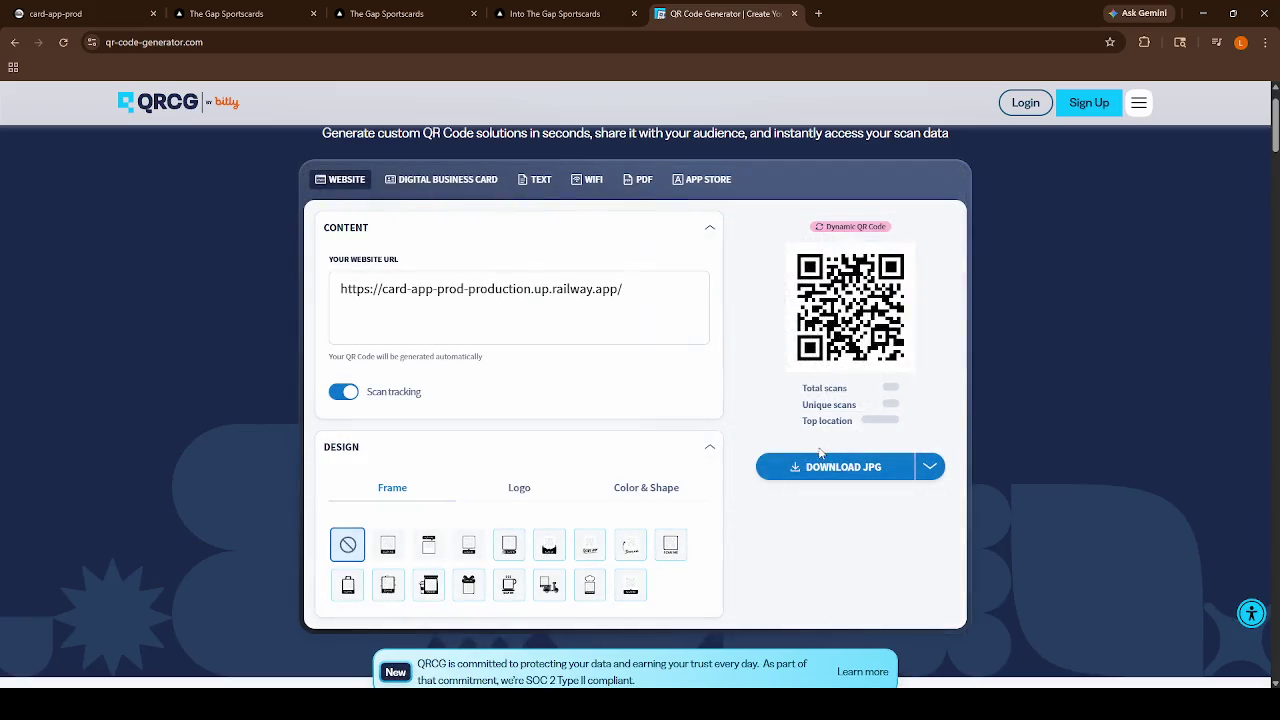
click(350, 396)
click(857, 412)
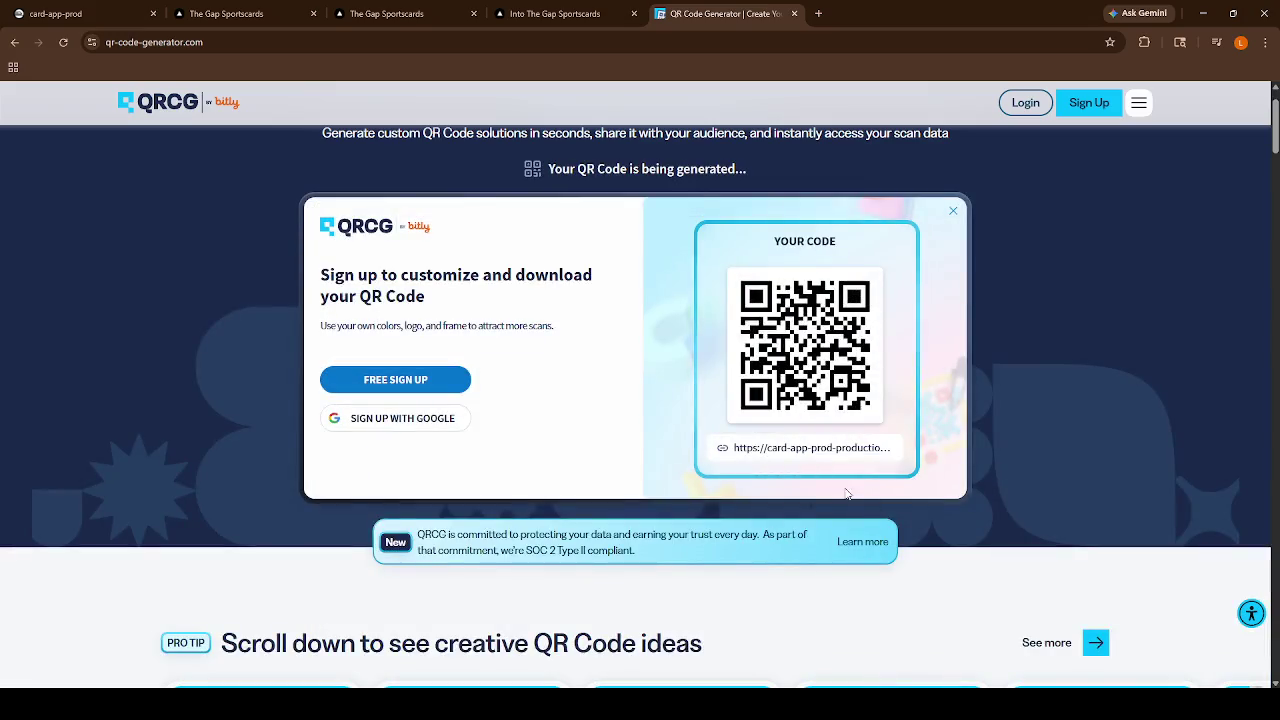
scroll(449, 406, down, 2)
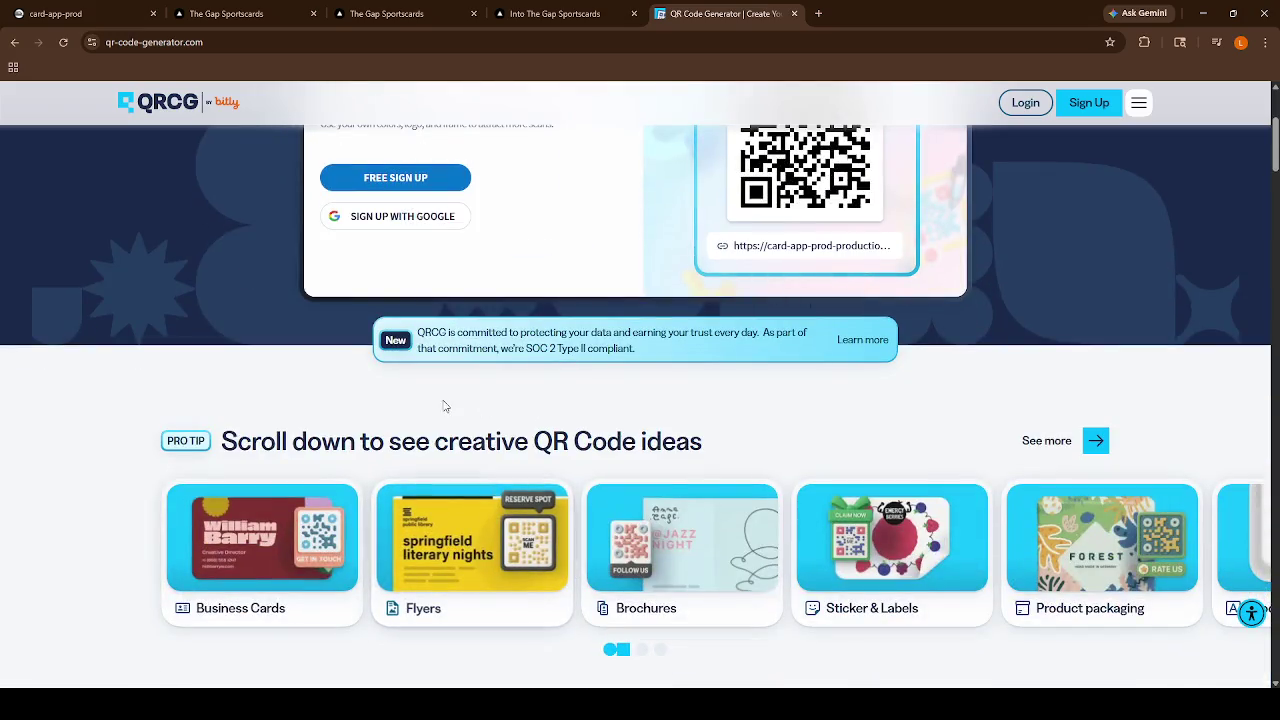
scroll(449, 406, up, 1)
click(395, 351)
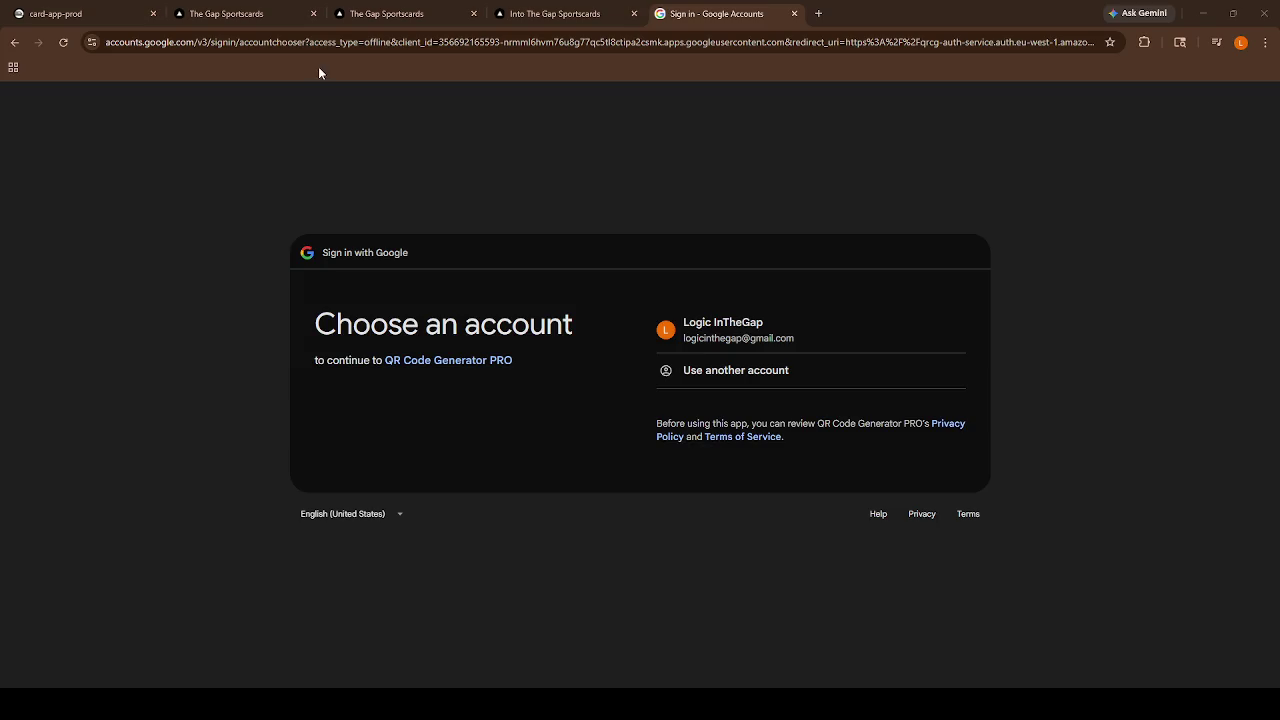
click(795, 14)
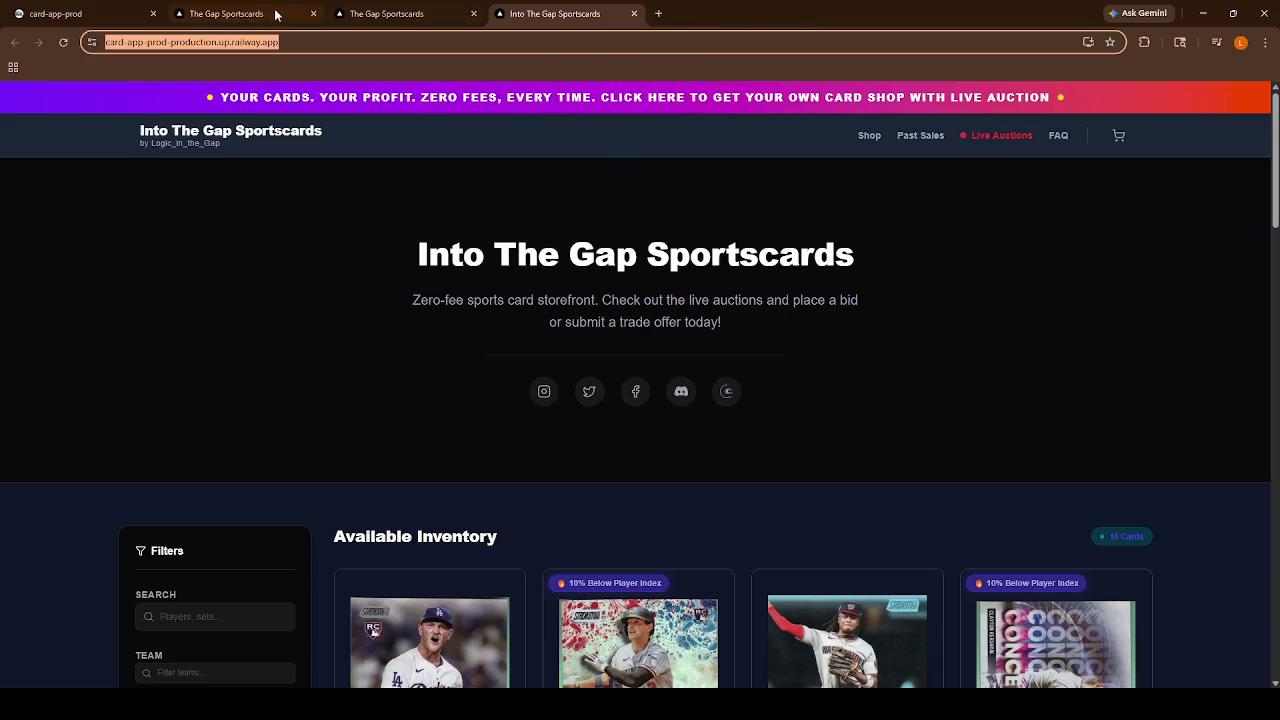
Check the Admin Platform and add-inventory tabs, then return to the storefront home tab.
click(390, 14)
click(235, 14)
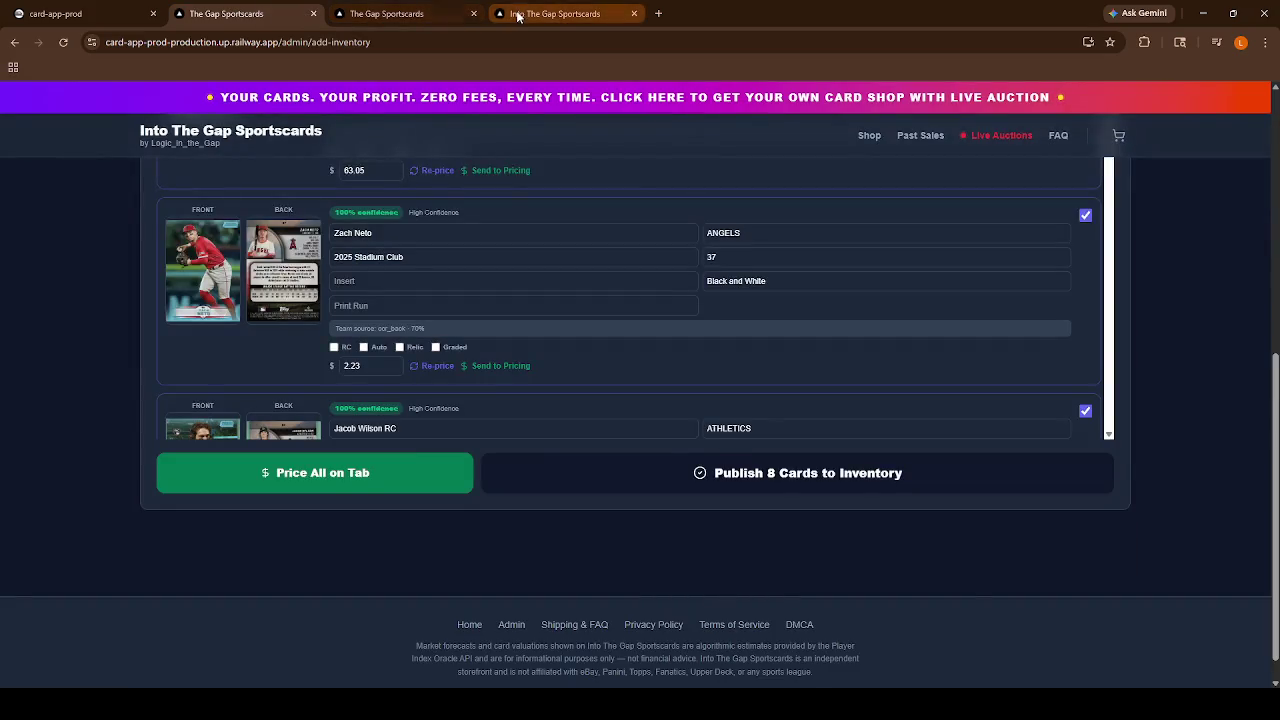
click(518, 16)
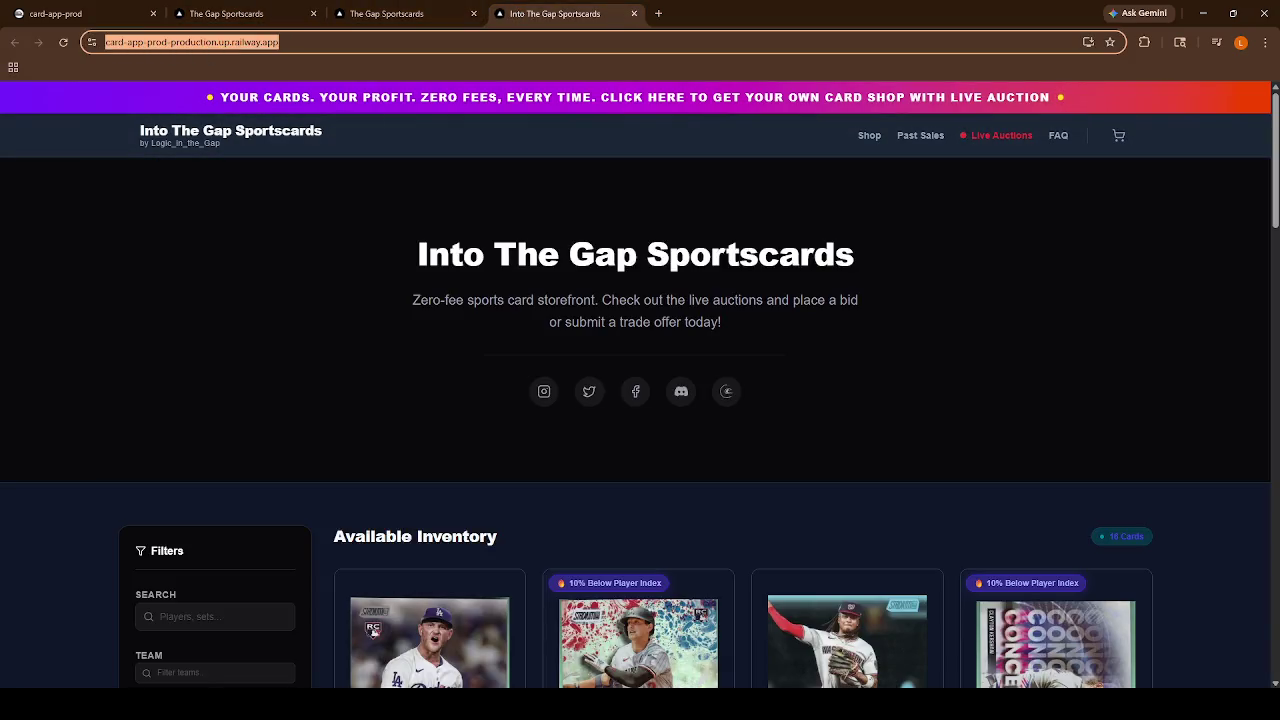
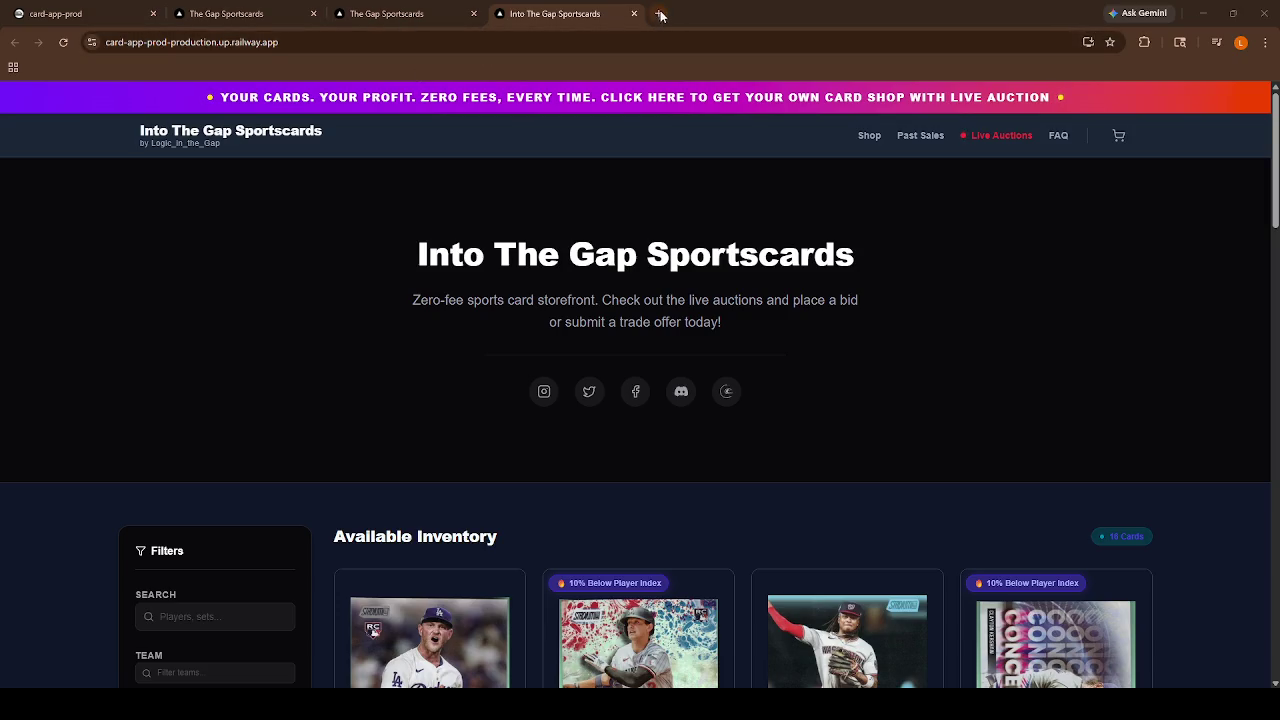
Open a new tab and go to the Player Index site.
click(662, 16)
click(594, 42)
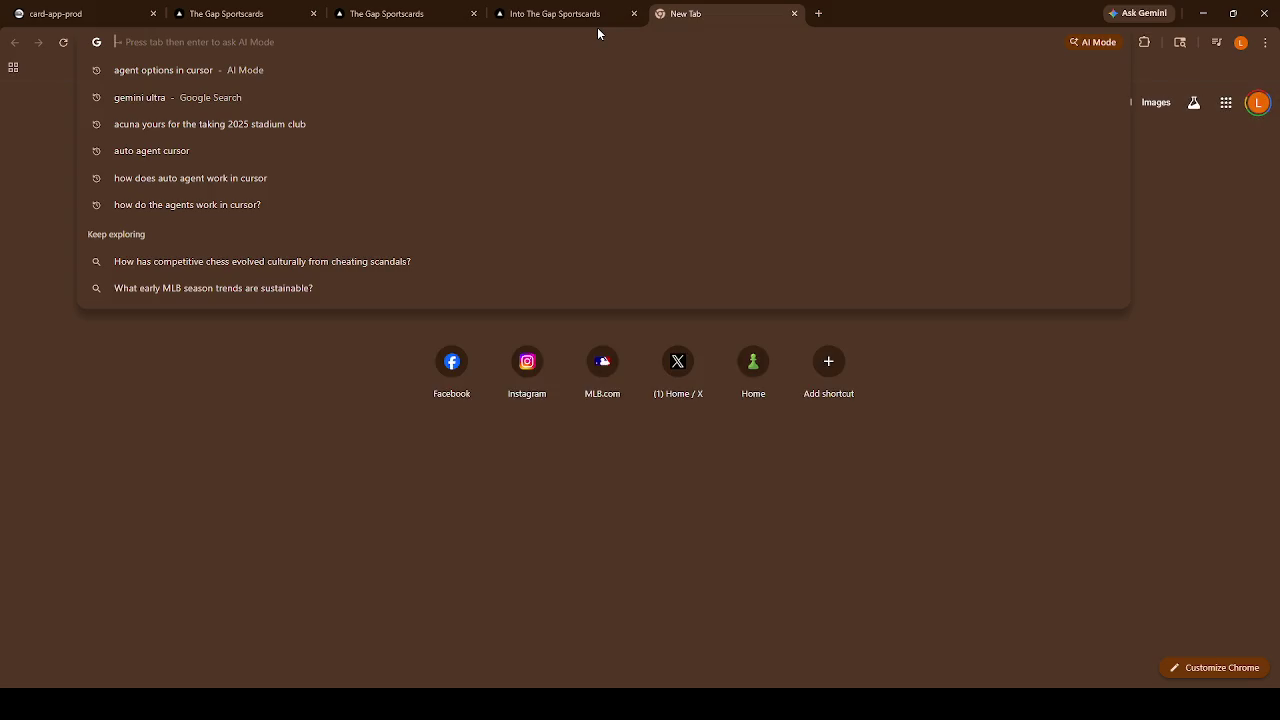
text(play)
key(Return)
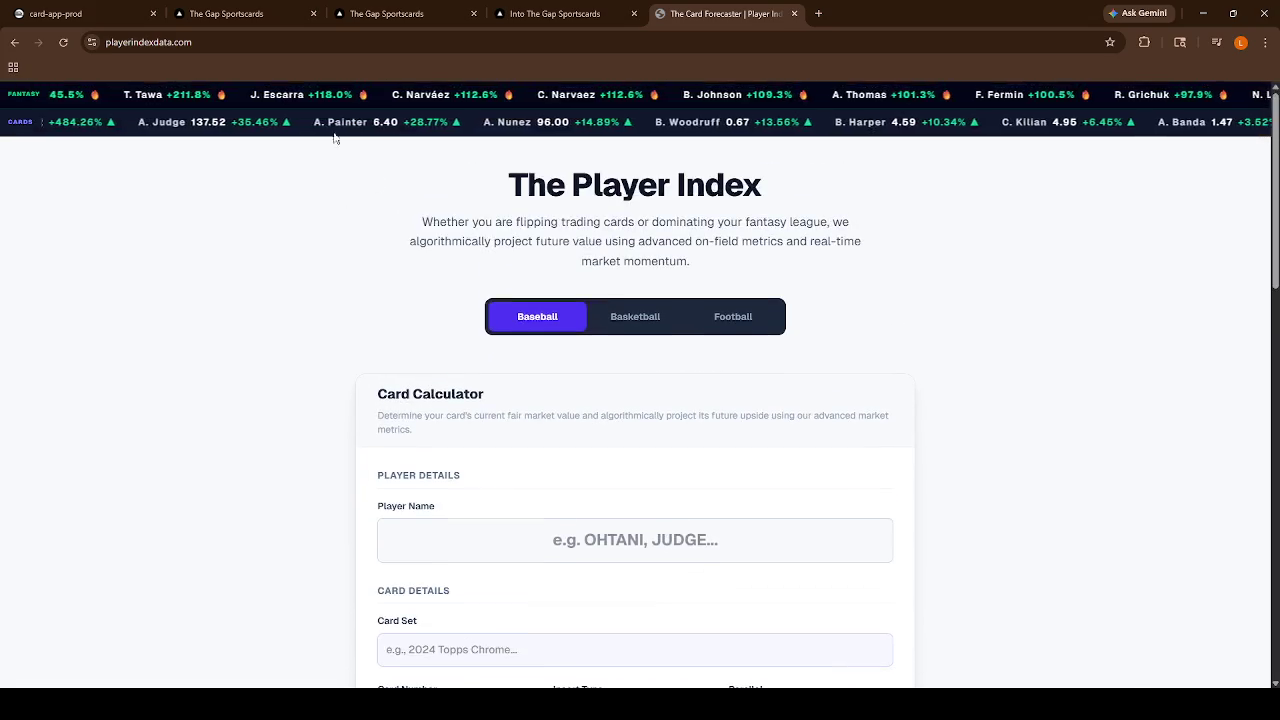
Load the /claim store setup page and copy its address.
click(275, 45)
click(275, 45)
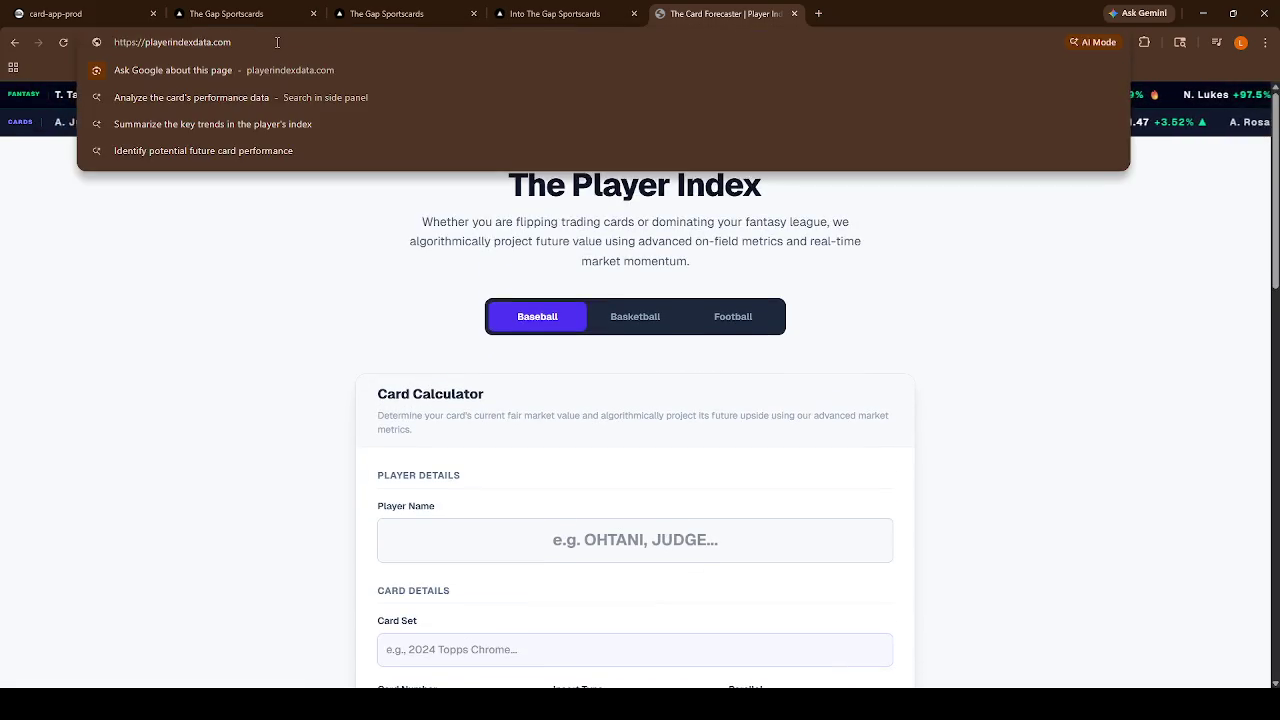
text(/clai)
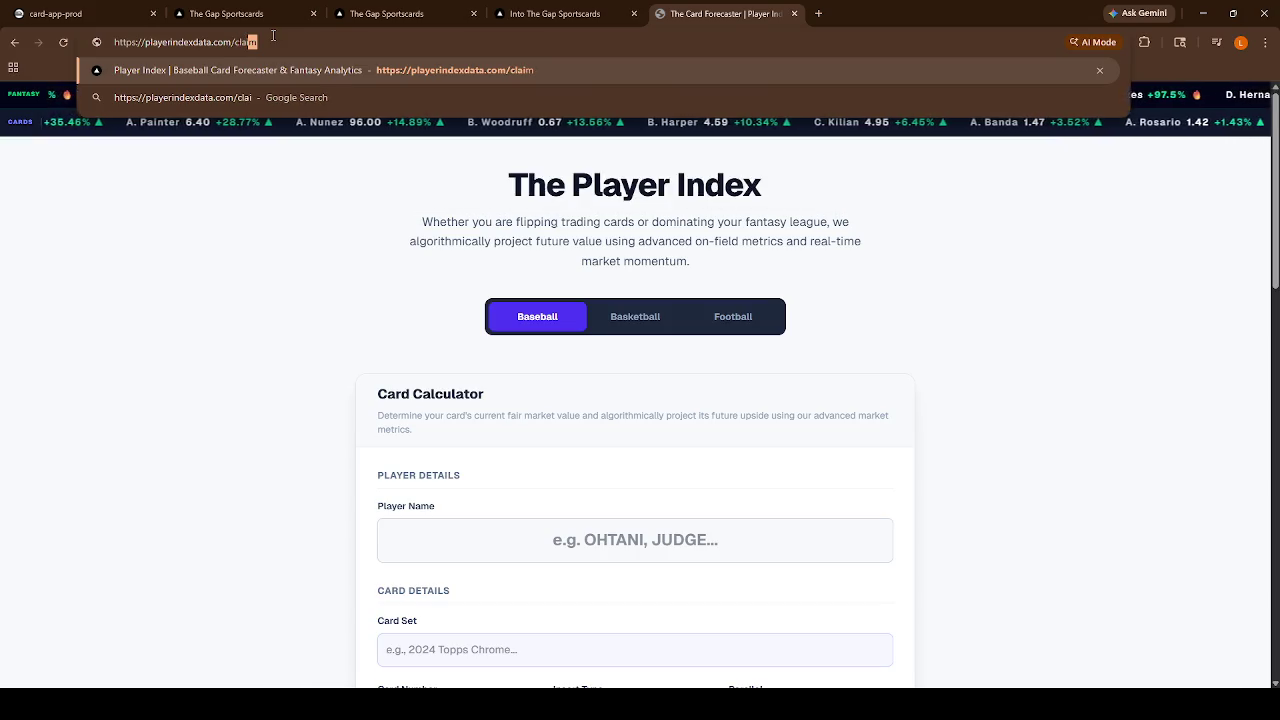
key(Return)
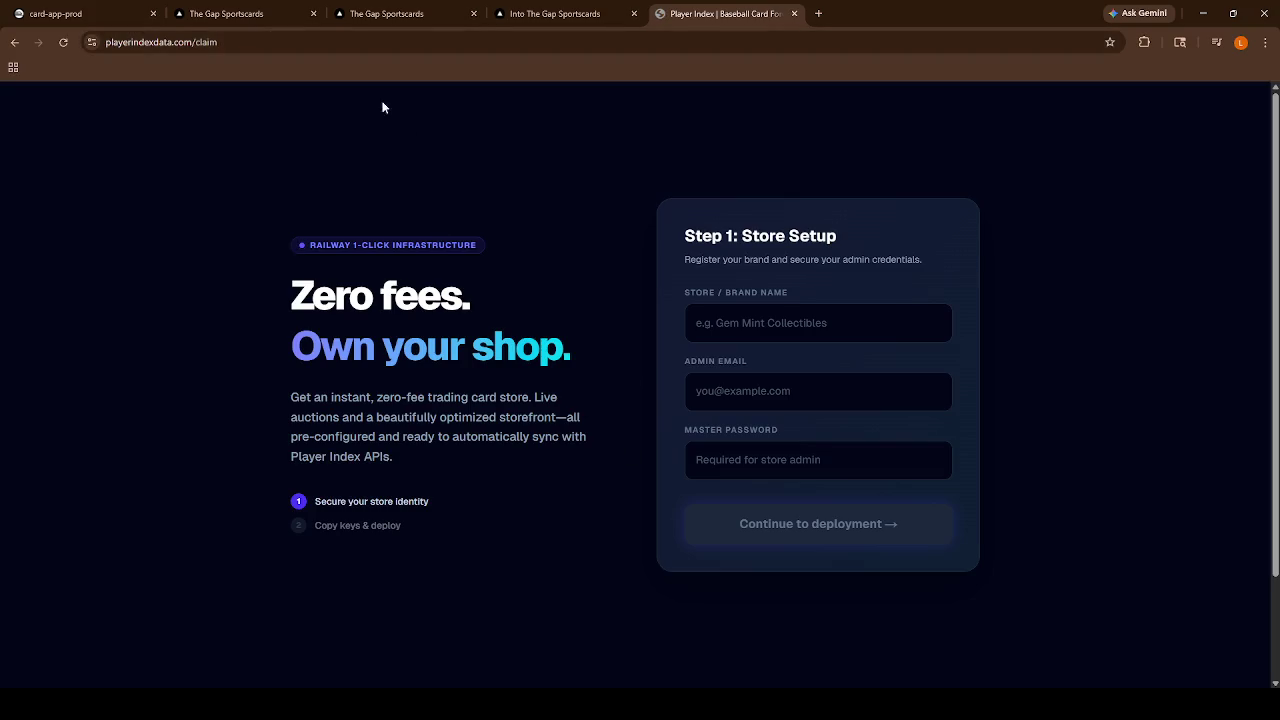
click(212, 42)
click(213, 43)
key(ctrl+a)
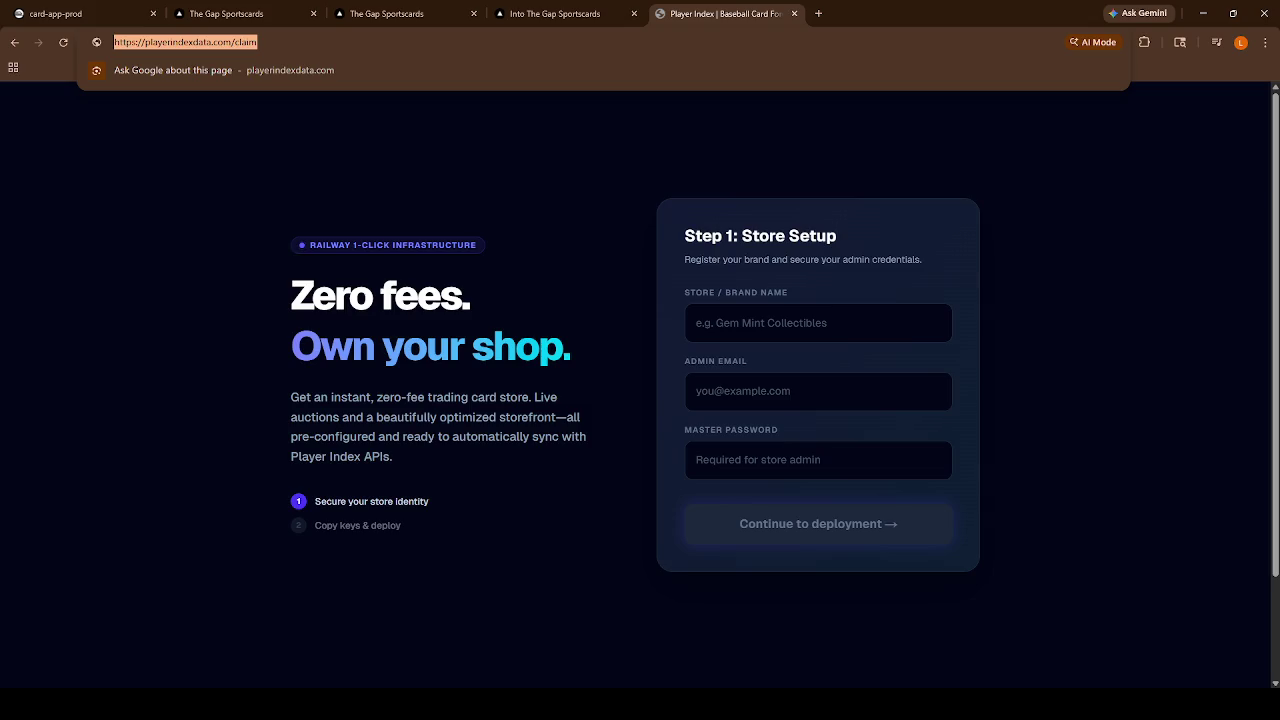
key(alt+Tab)
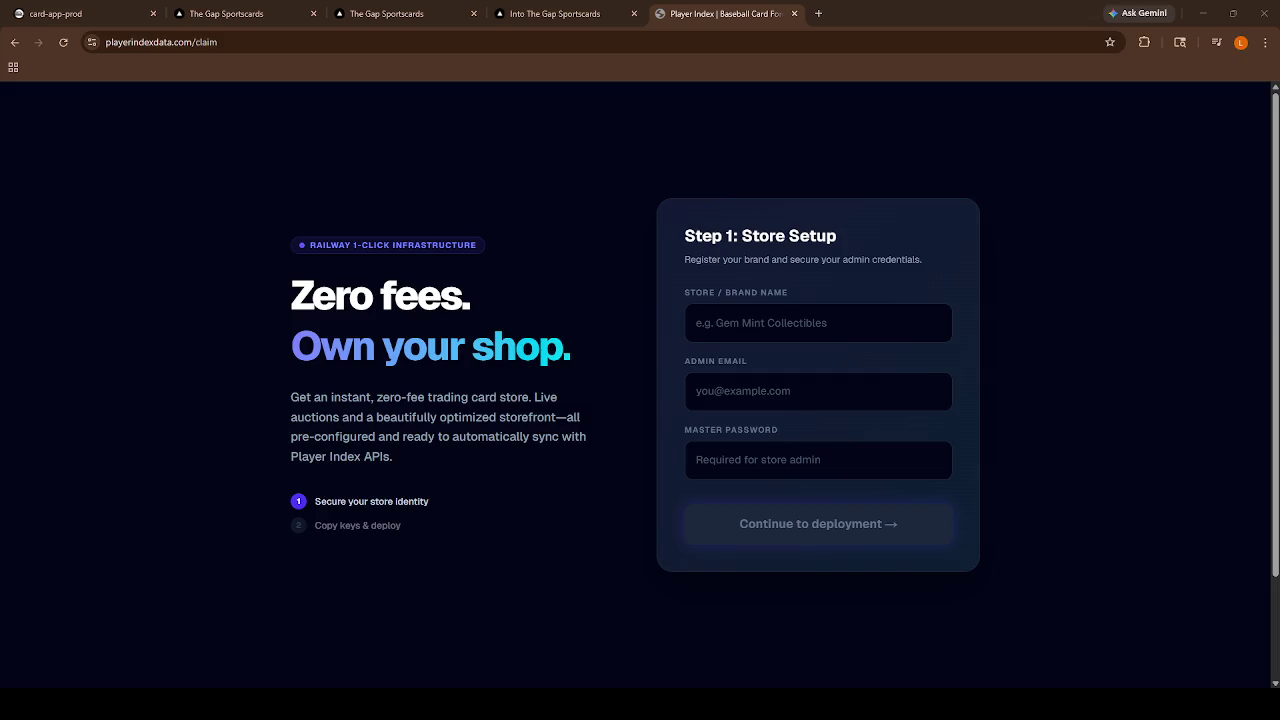
click(226, 13)
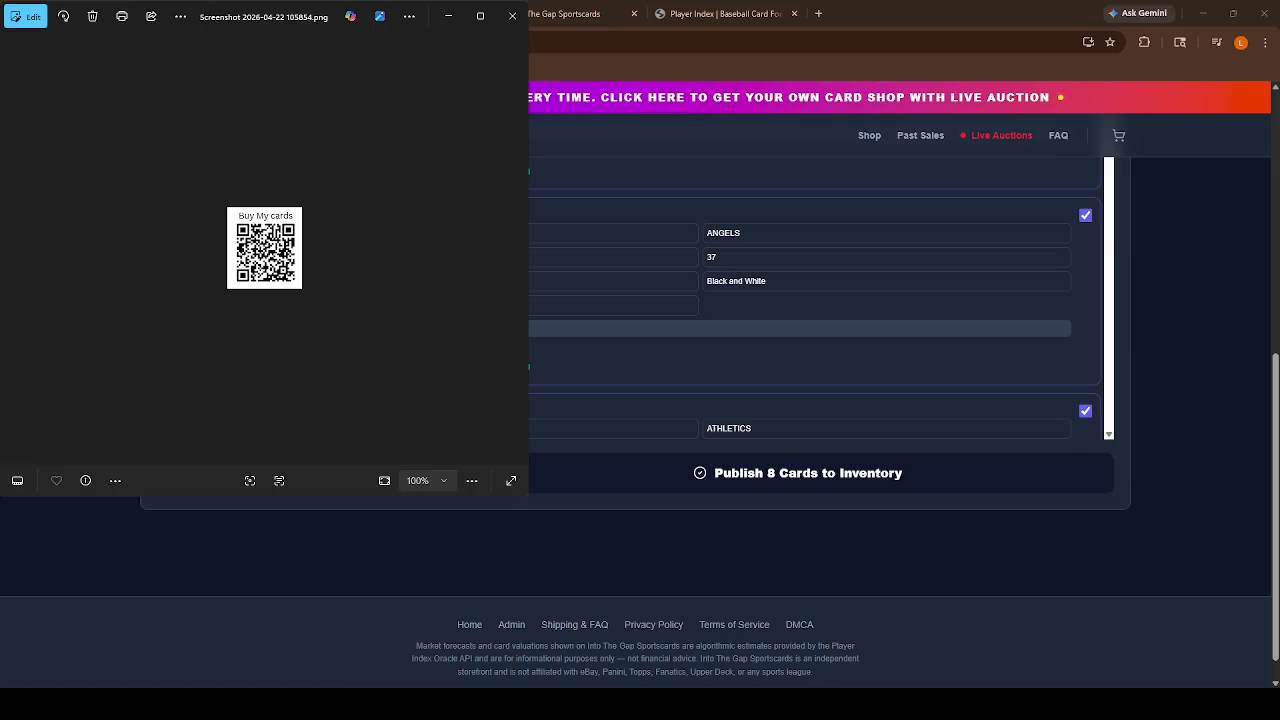
Shrink the Photos window showing the Buy My cards QR code after a brief full-screen view.
mouse_move(528, 2)
mouse_down()
mouse_move(126, 362)
mouse_move(298, 217)
mouse_up()
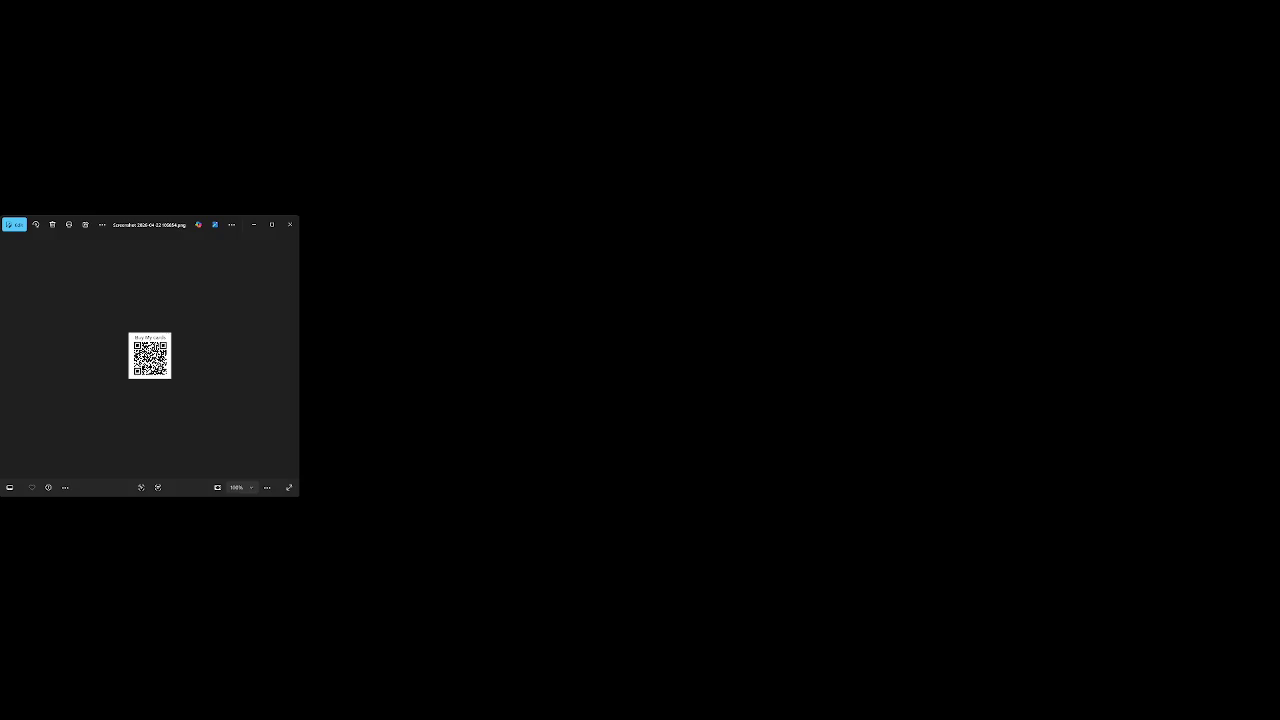
click(289, 487)
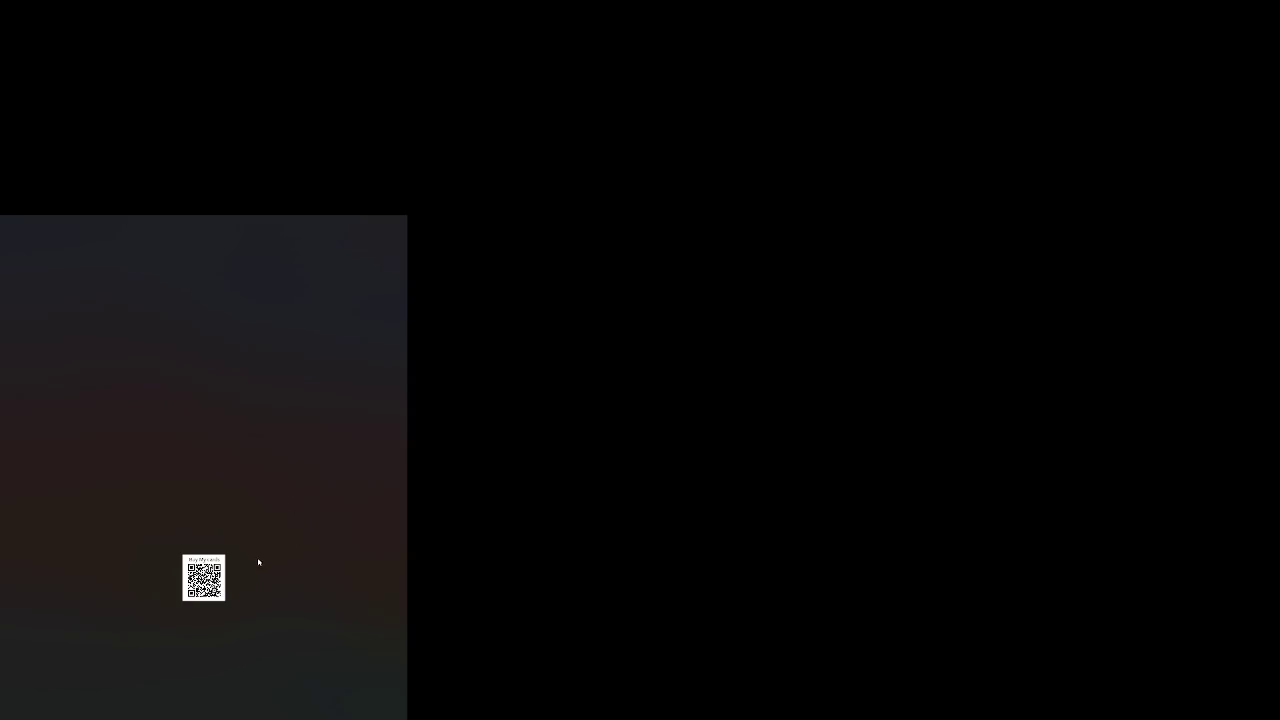
key(Escape)
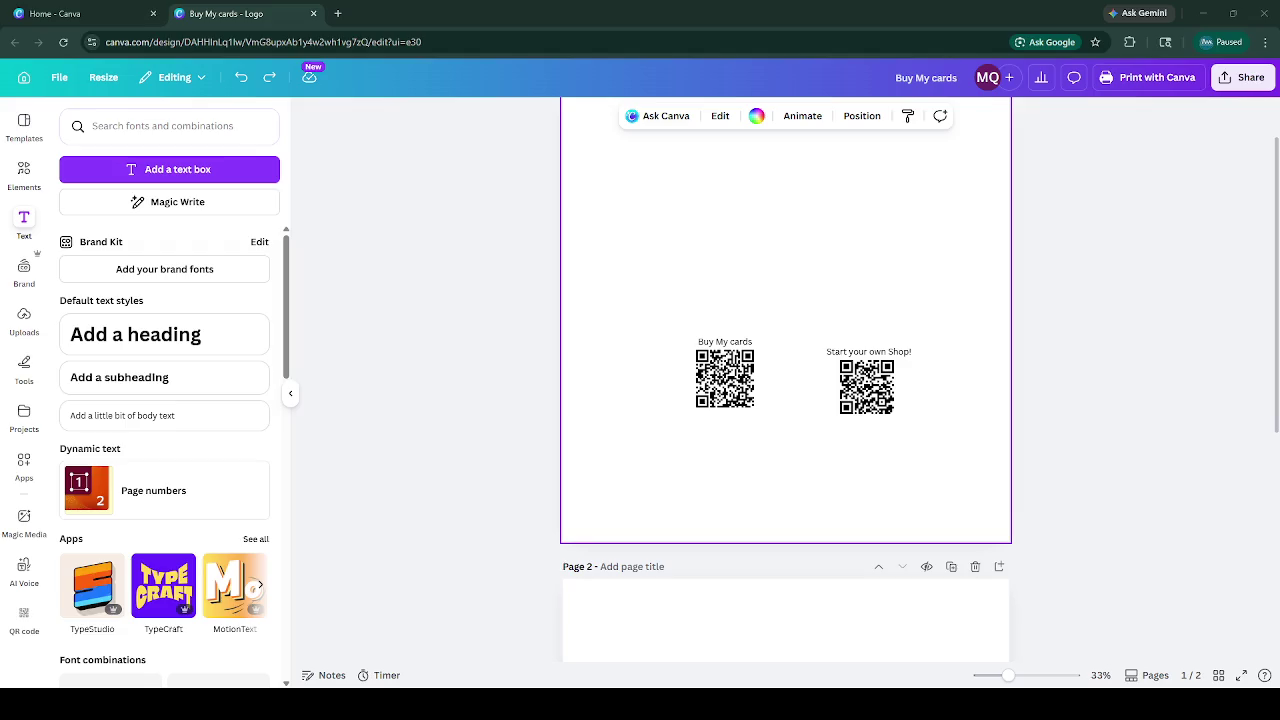
Switch from Canva to the browser window showing the Facebook feed.
key(alt+Tab)
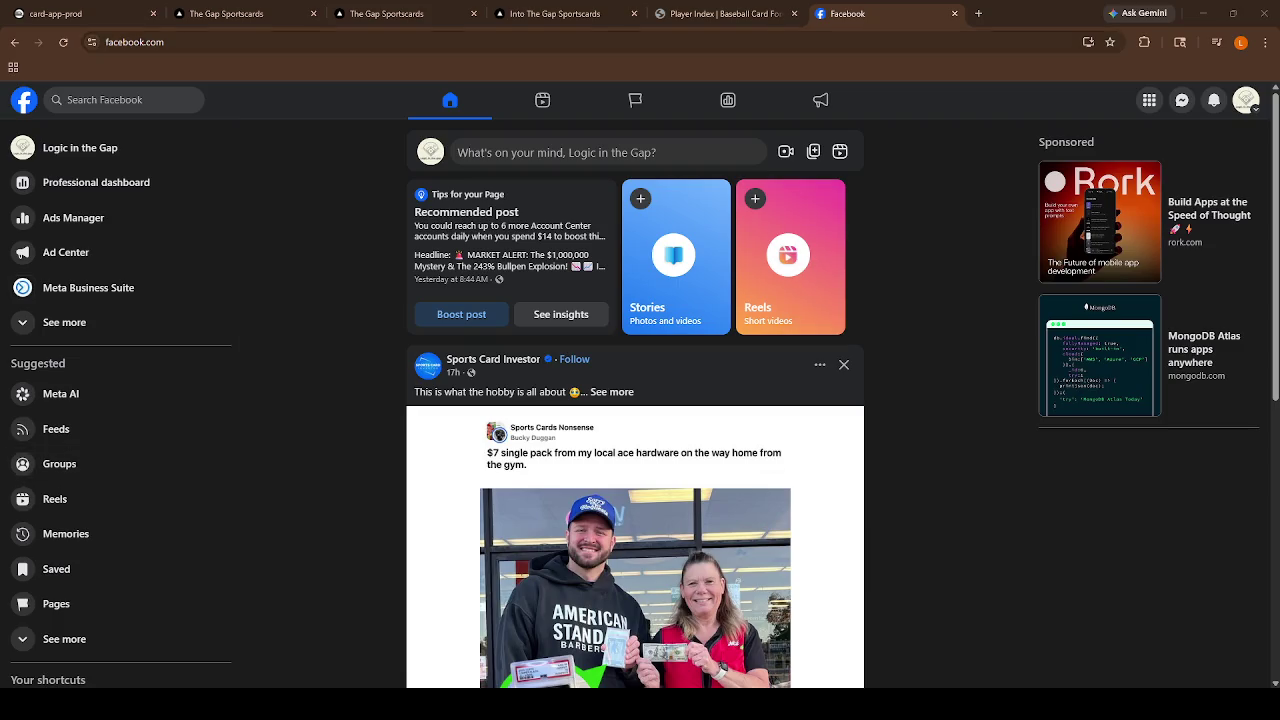
Bring up the Player Index claim page, then return to the add-inventory admin page.
click(722, 13)
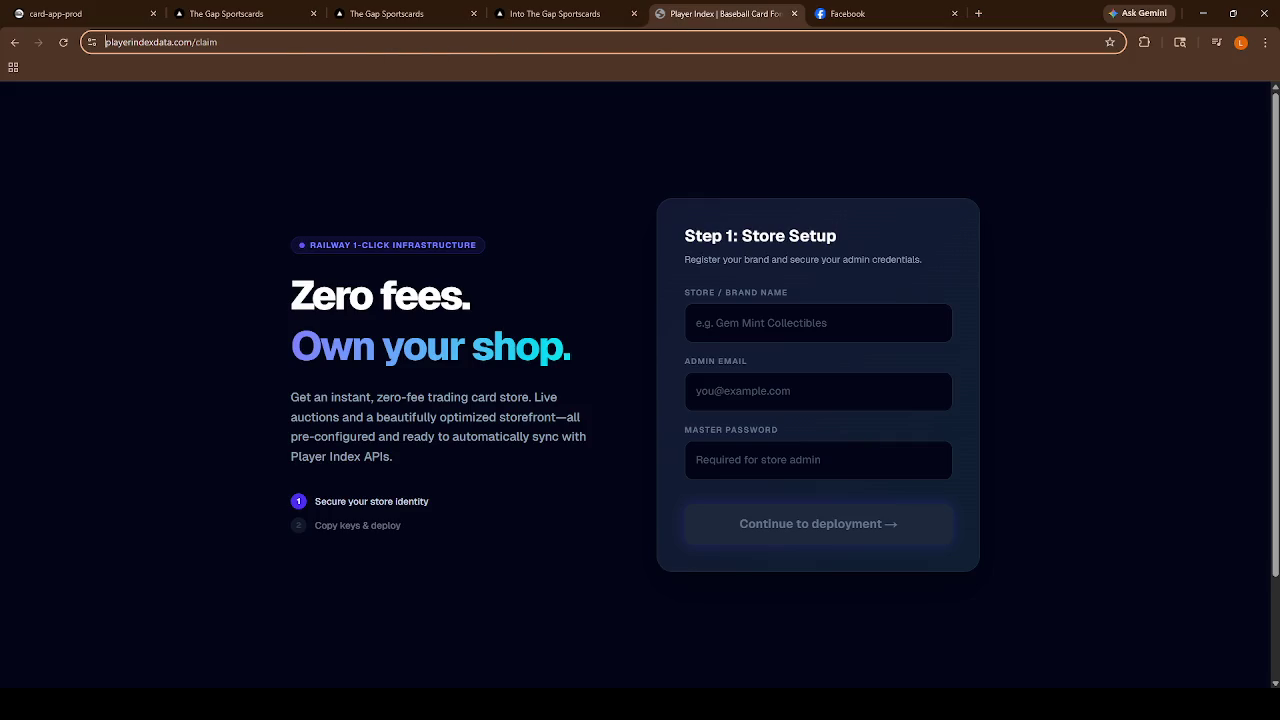
key(alt+Tab)
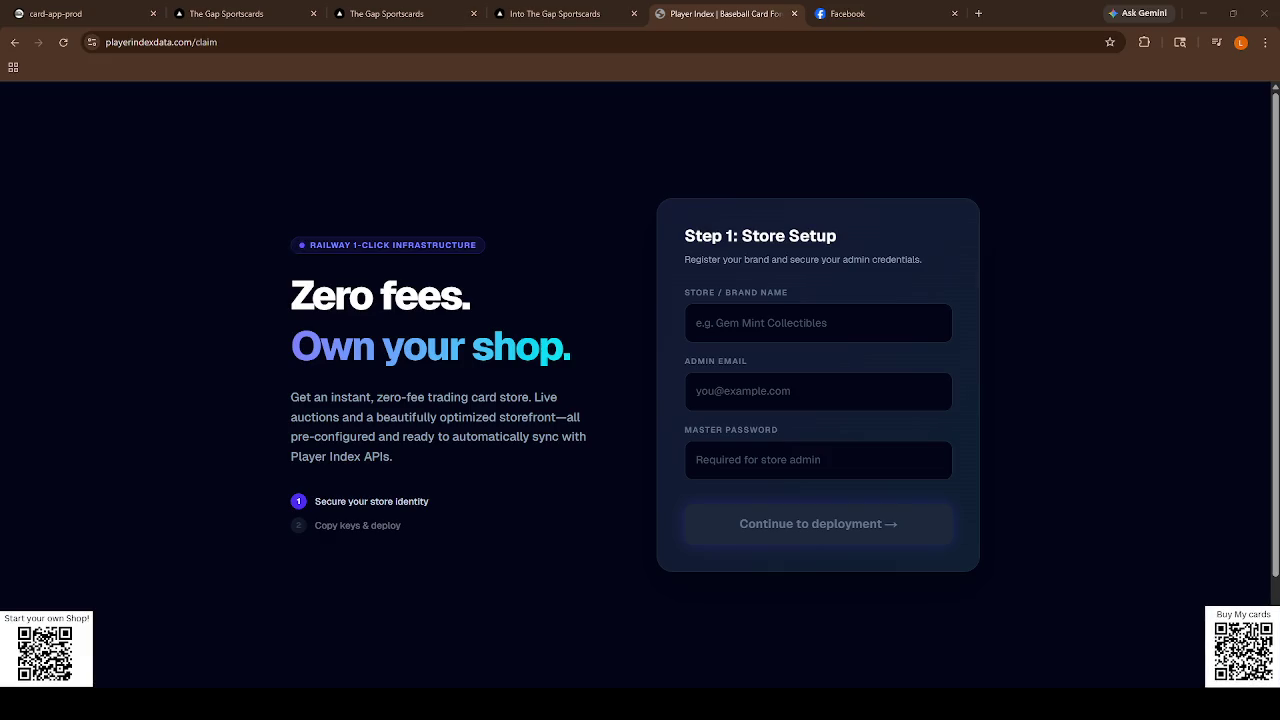
key(ctrl+2)
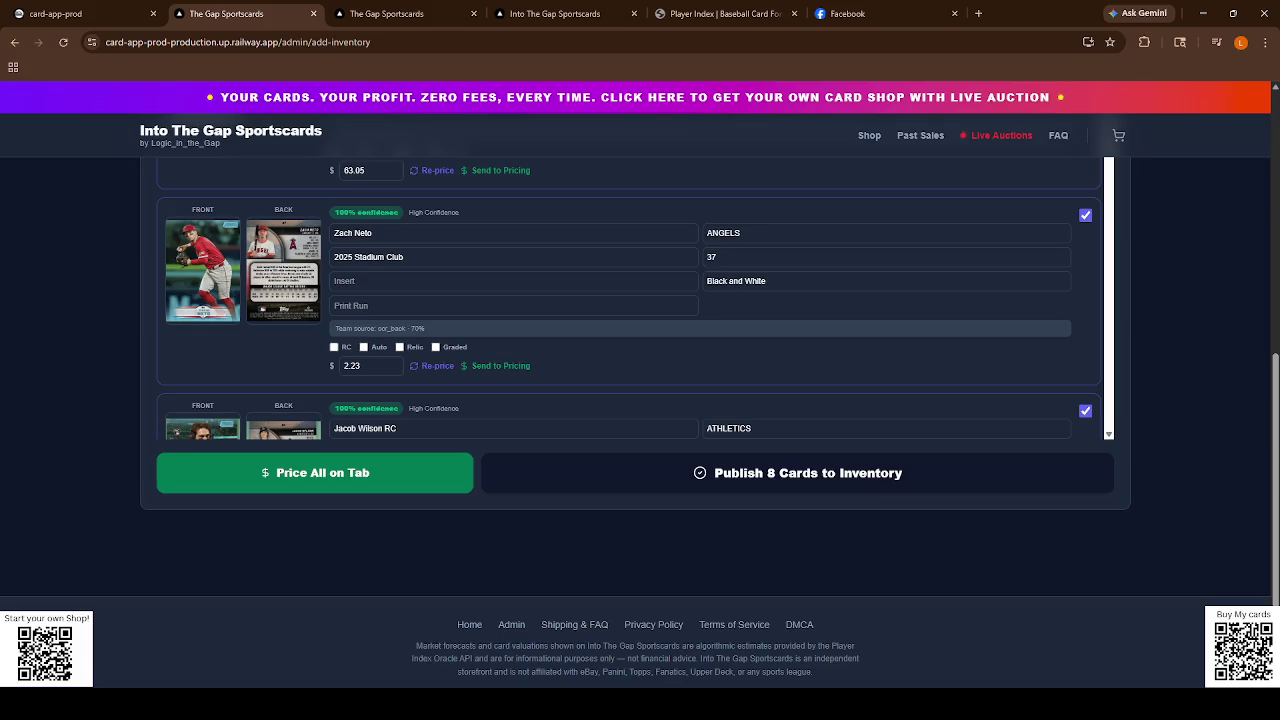
Switch to the Logic in the Gap Facebook Page and start a live video.
click(850, 13)
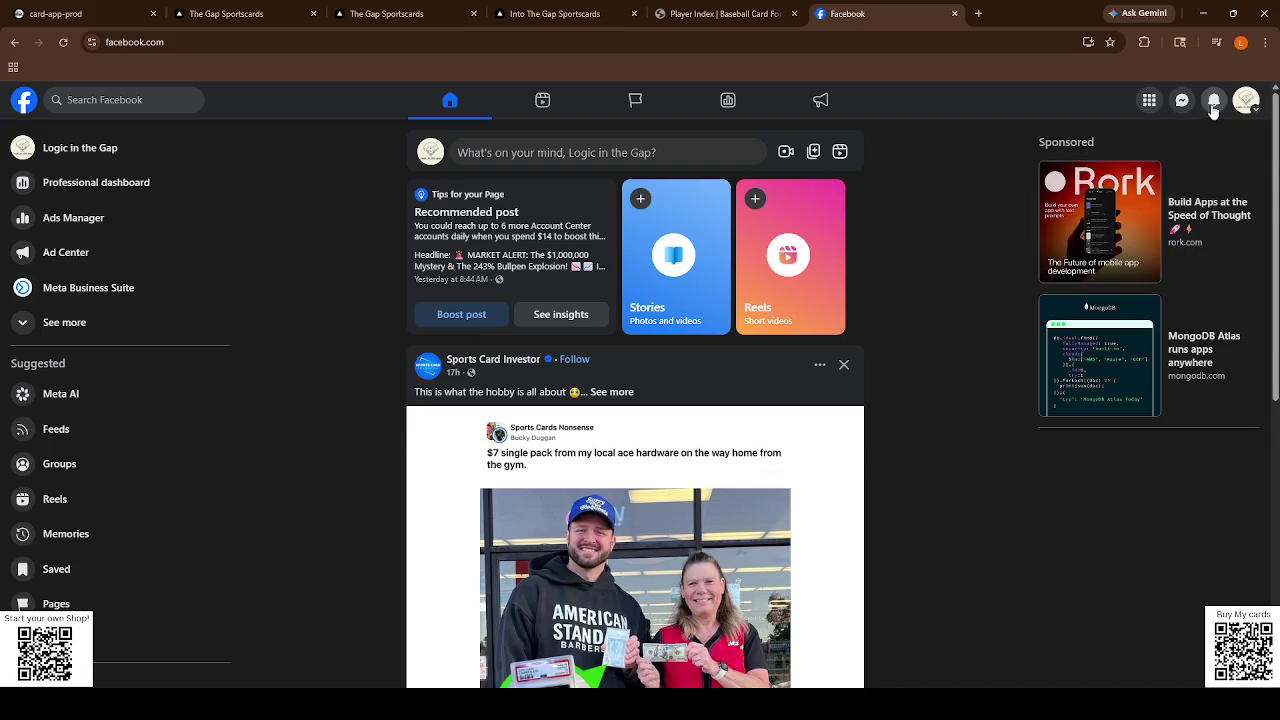
click(1246, 102)
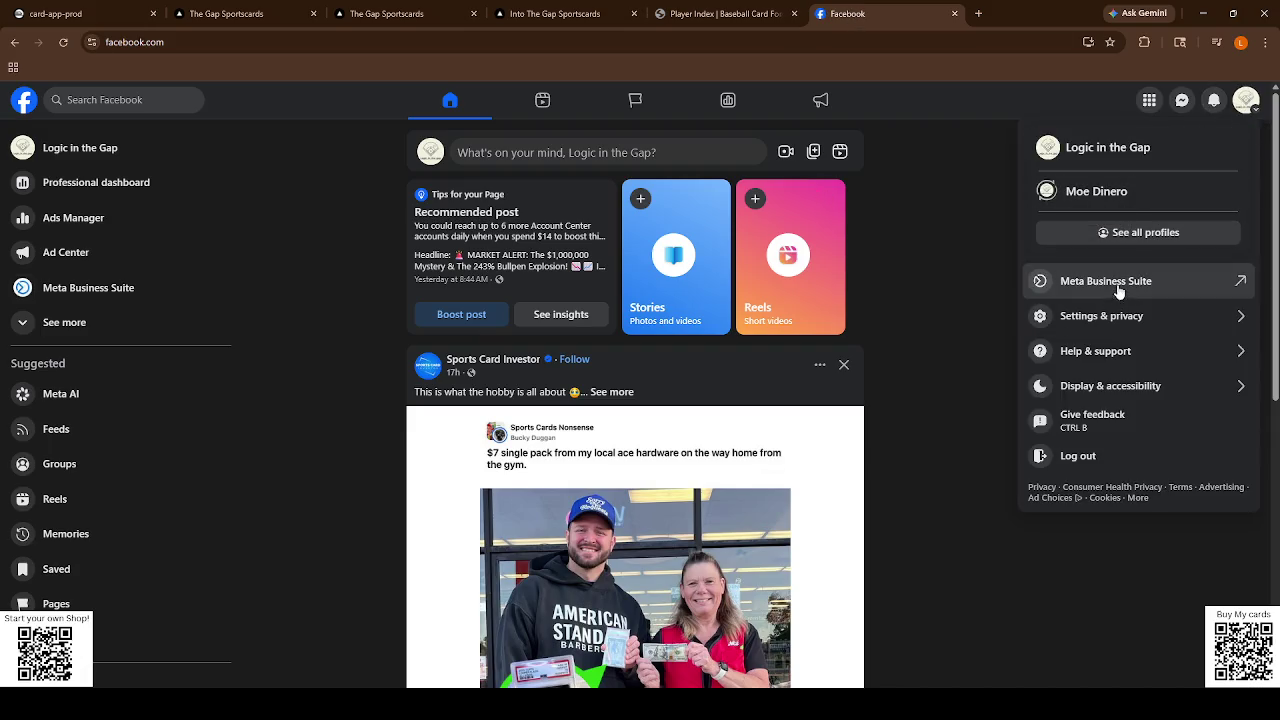
click(1100, 150)
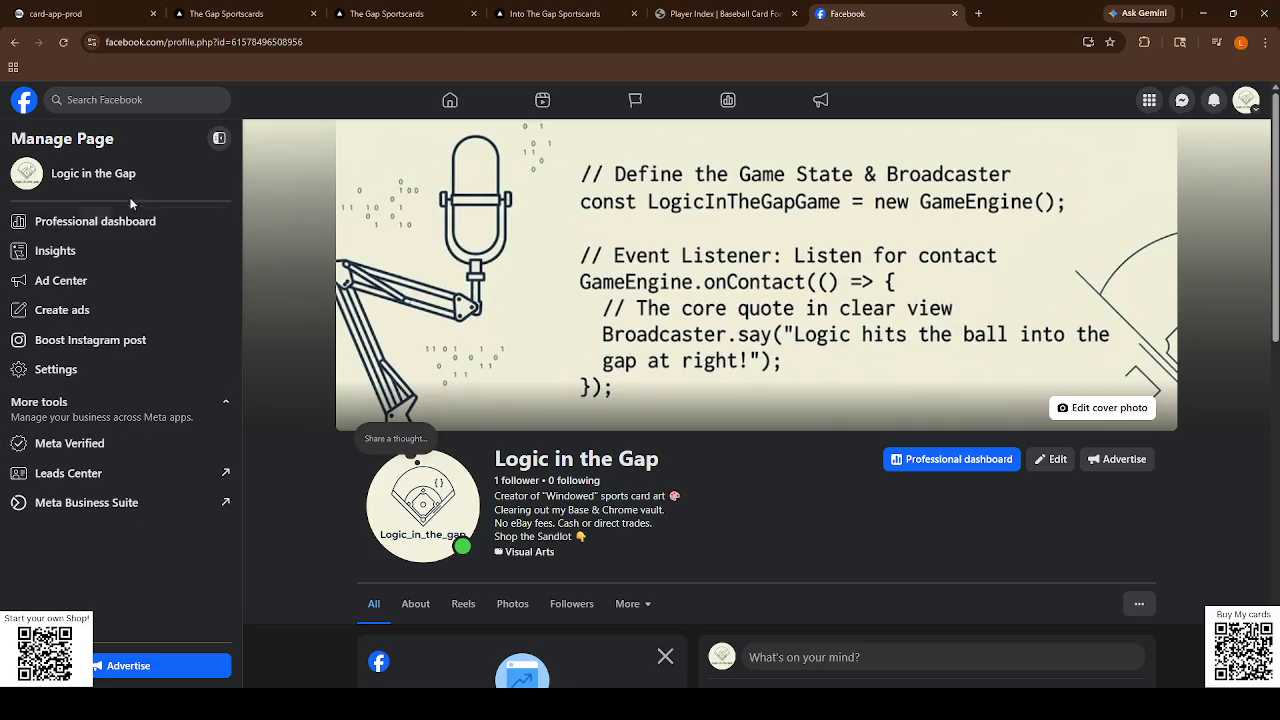
click(77, 225)
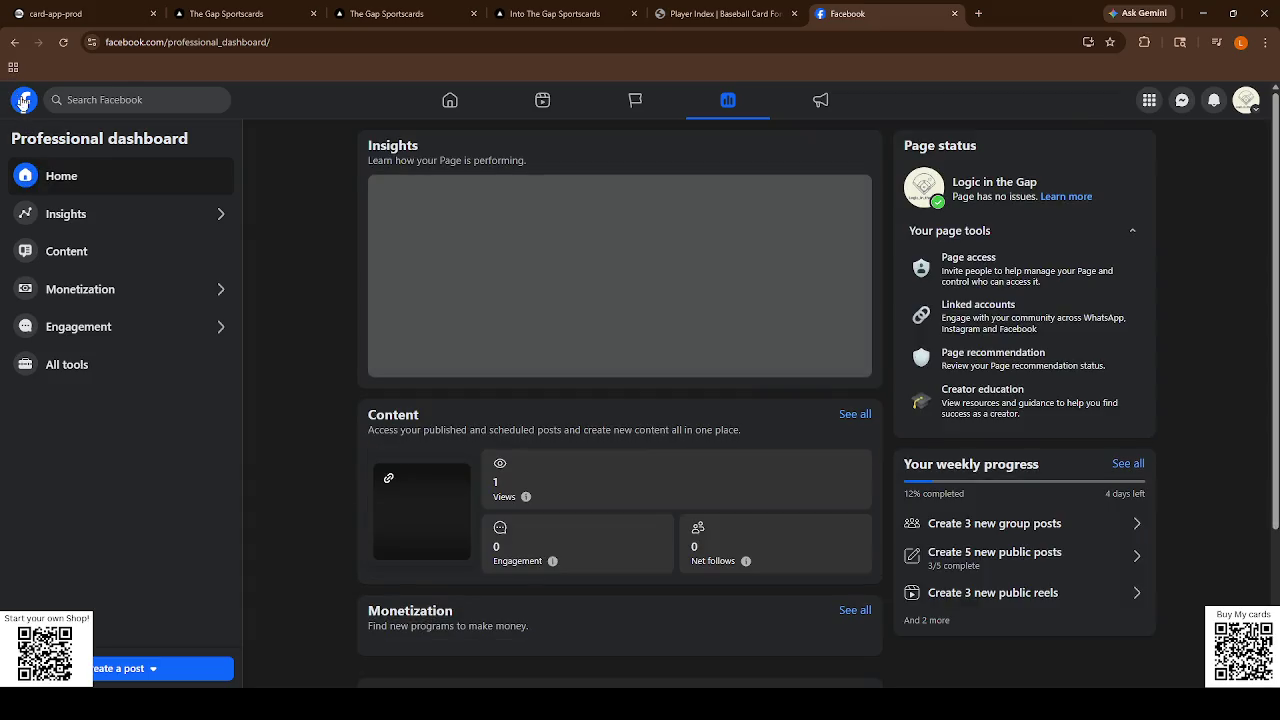
click(30, 102)
scroll(686, 343, down, 2)
scroll(500, 300, up, 2)
click(212, 152)
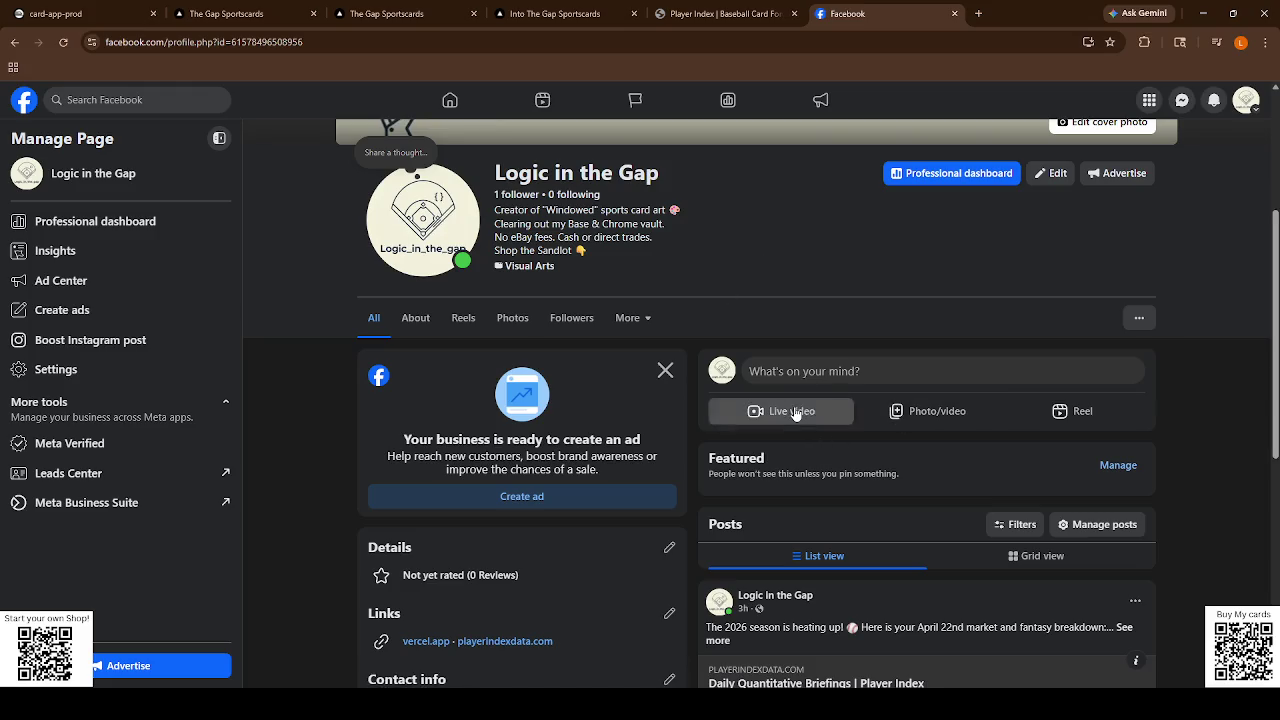
click(795, 413)
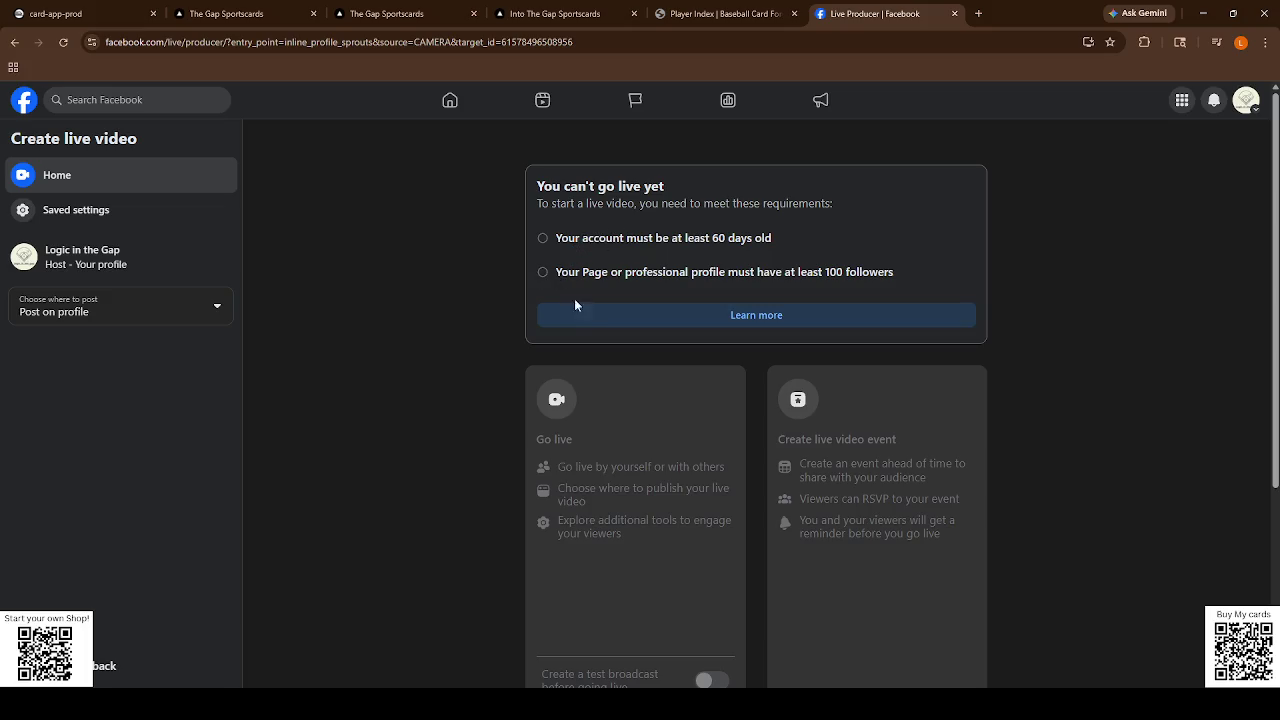
Close the Facebook Live Producer tab.
click(954, 13)
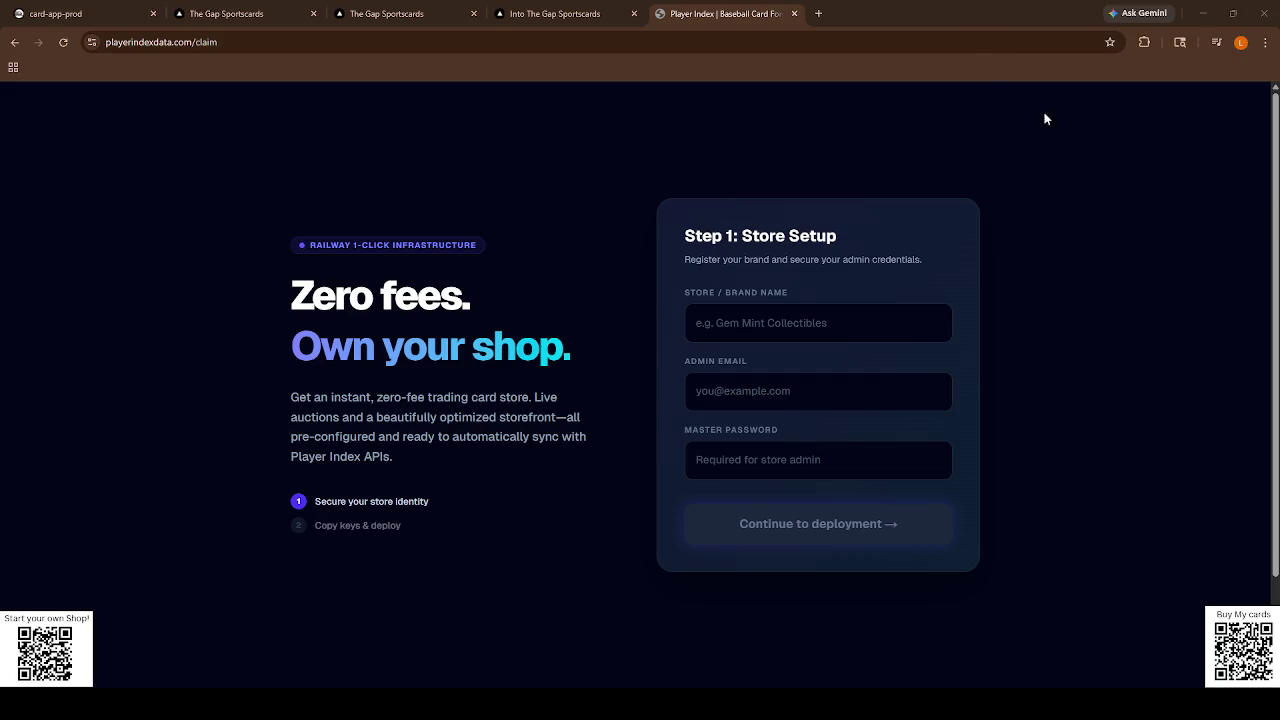
click(790, 56)
Reapply for TikTok LIVE Studio access from the livecenter link, check its review status, and close it.
key(ctrl+t)
key(ctrl+v)
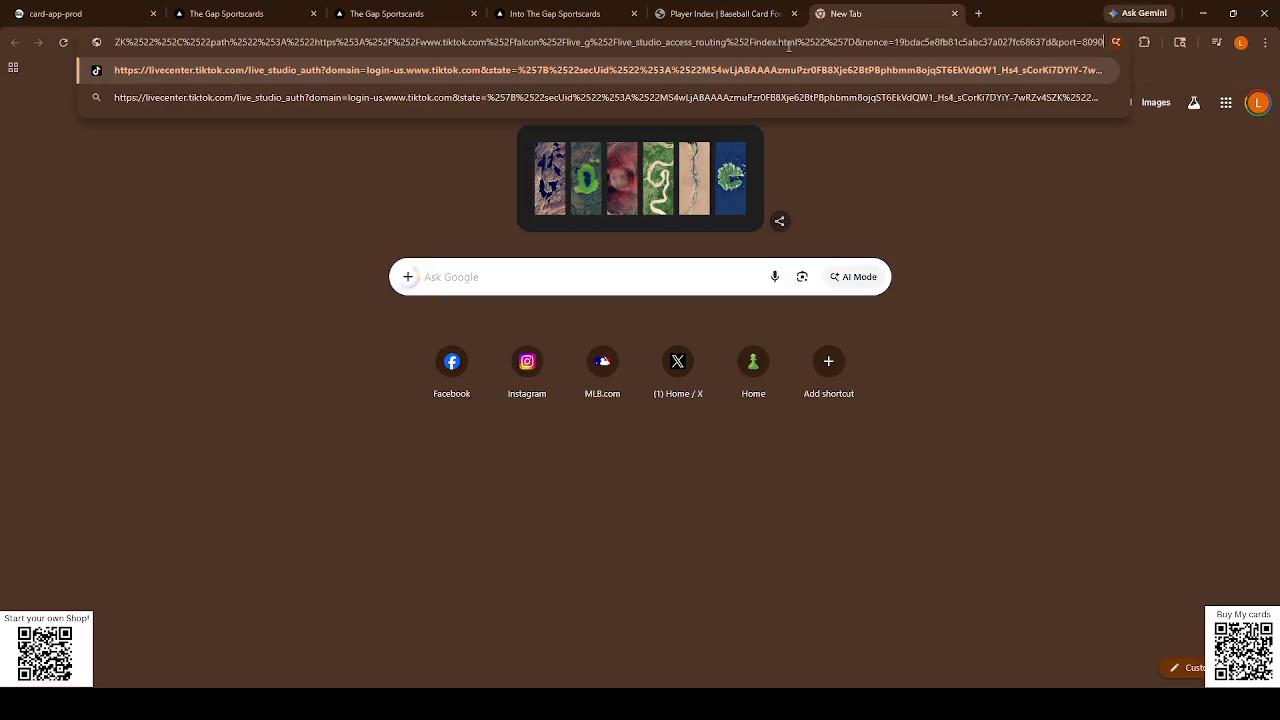
key(Return)
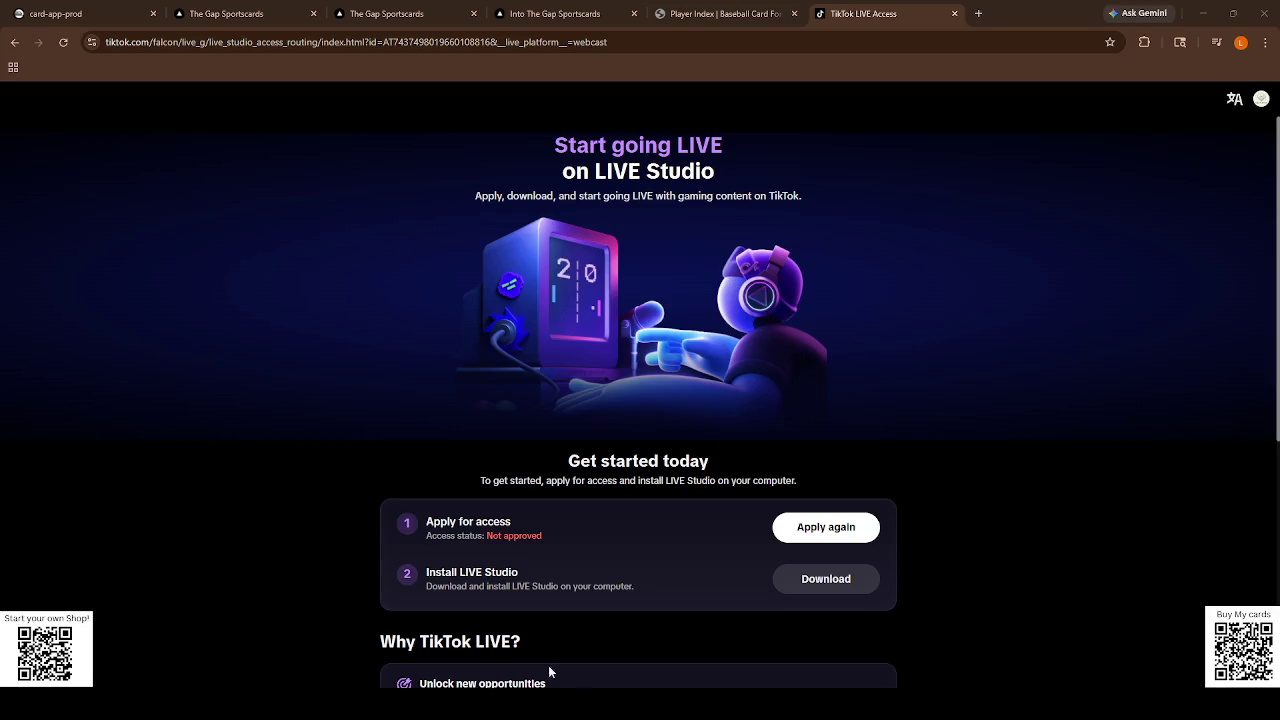
scroll(466, 549, down, 2)
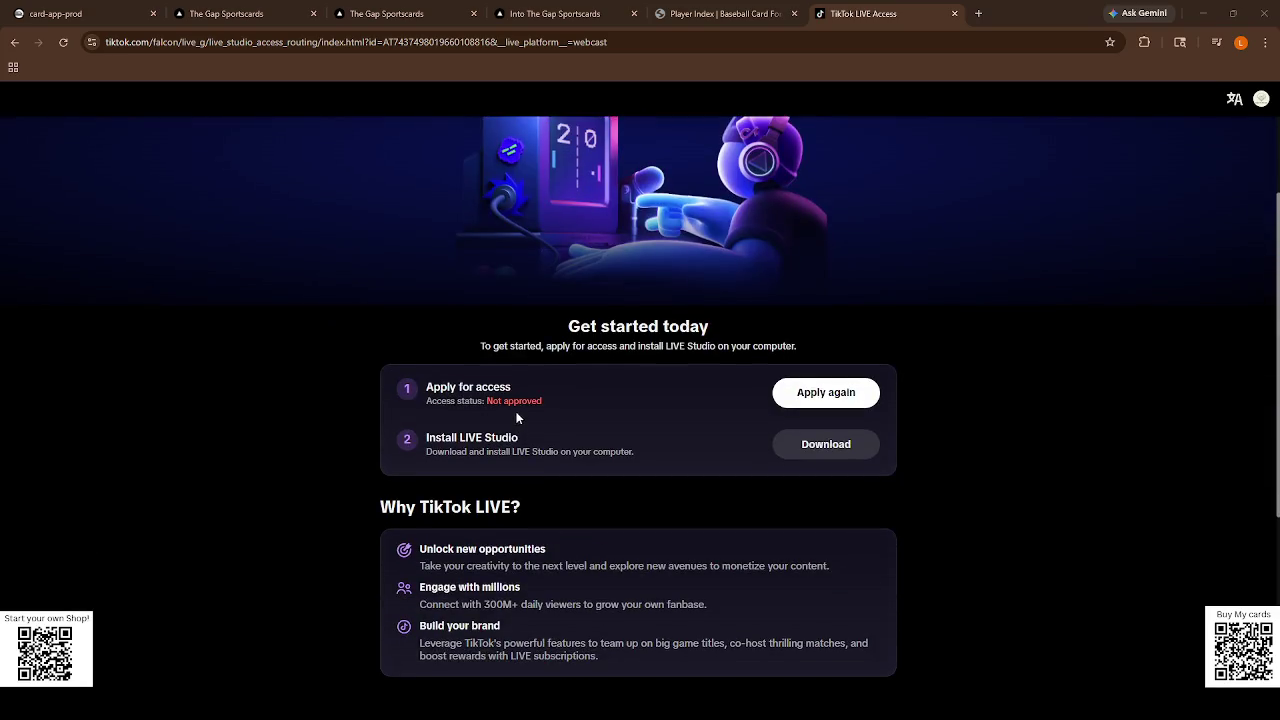
click(815, 396)
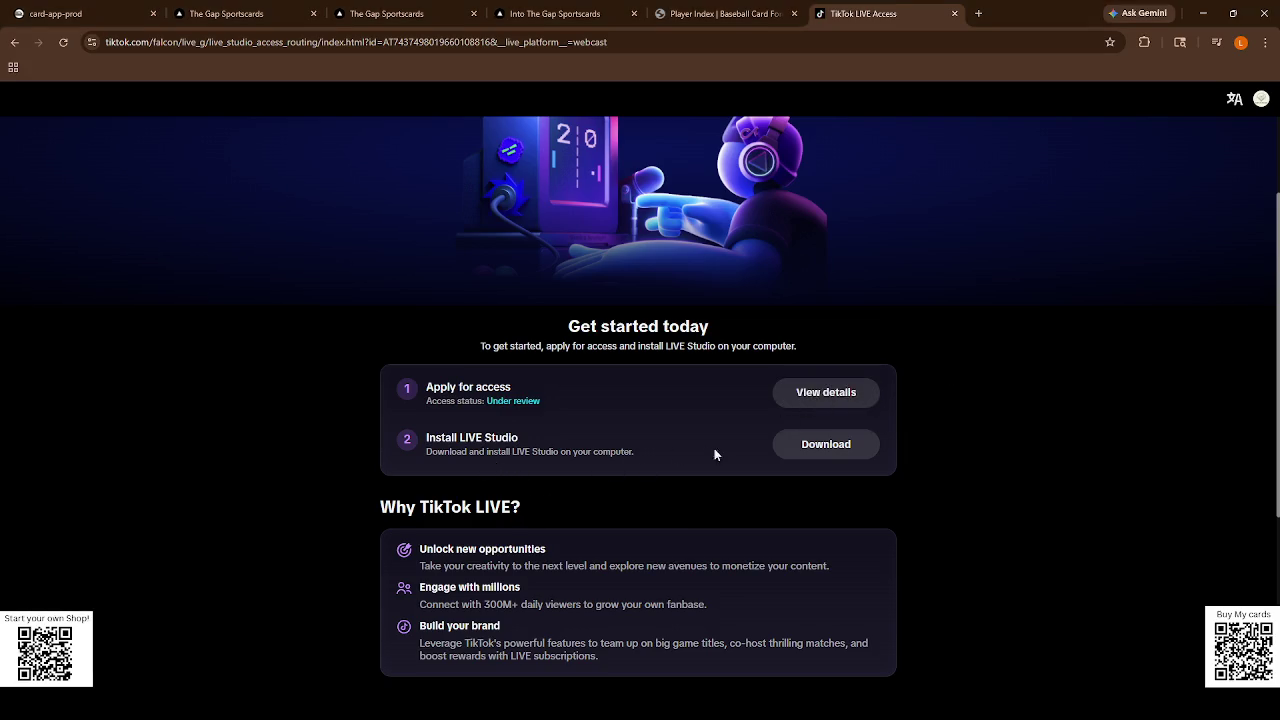
click(805, 396)
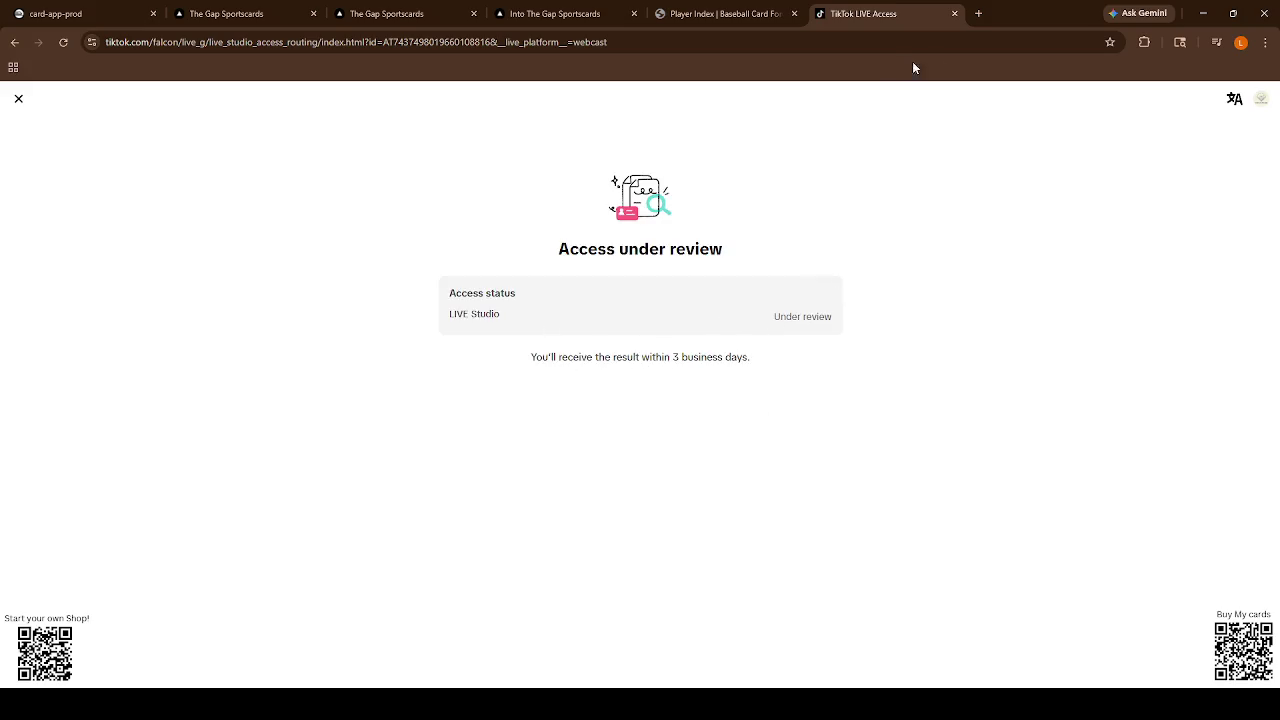
click(954, 13)
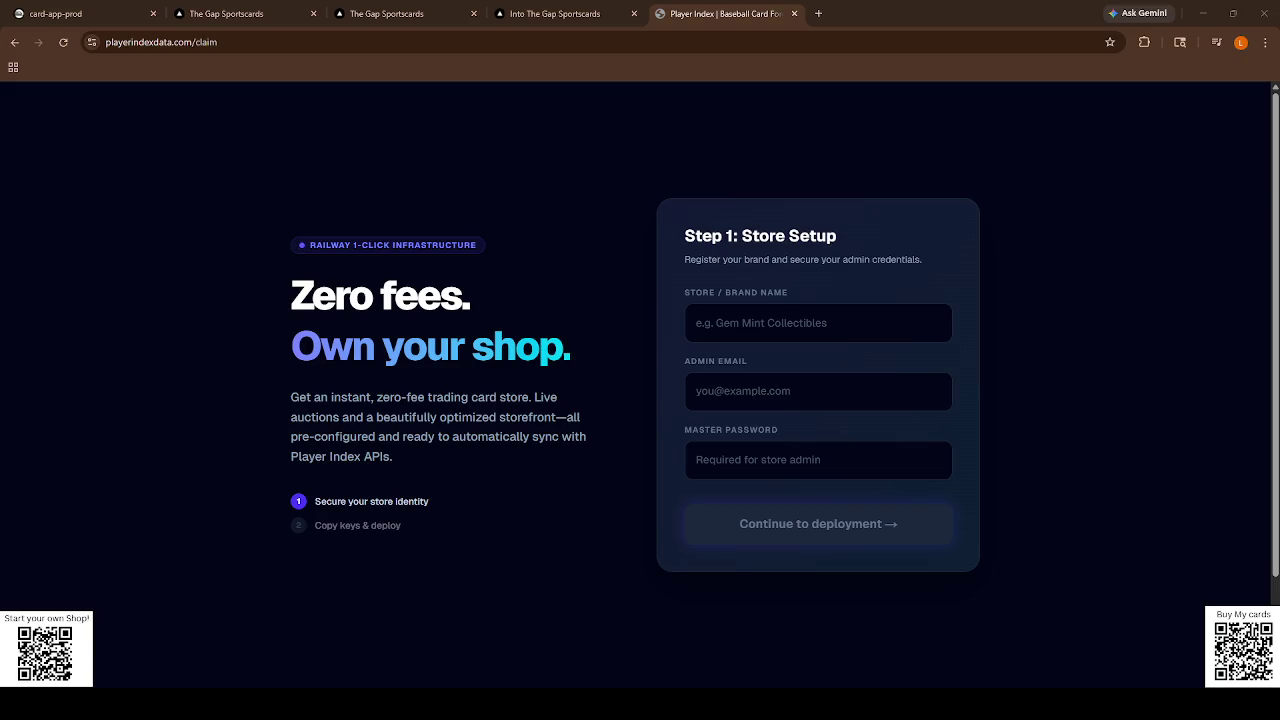
click(226, 13)
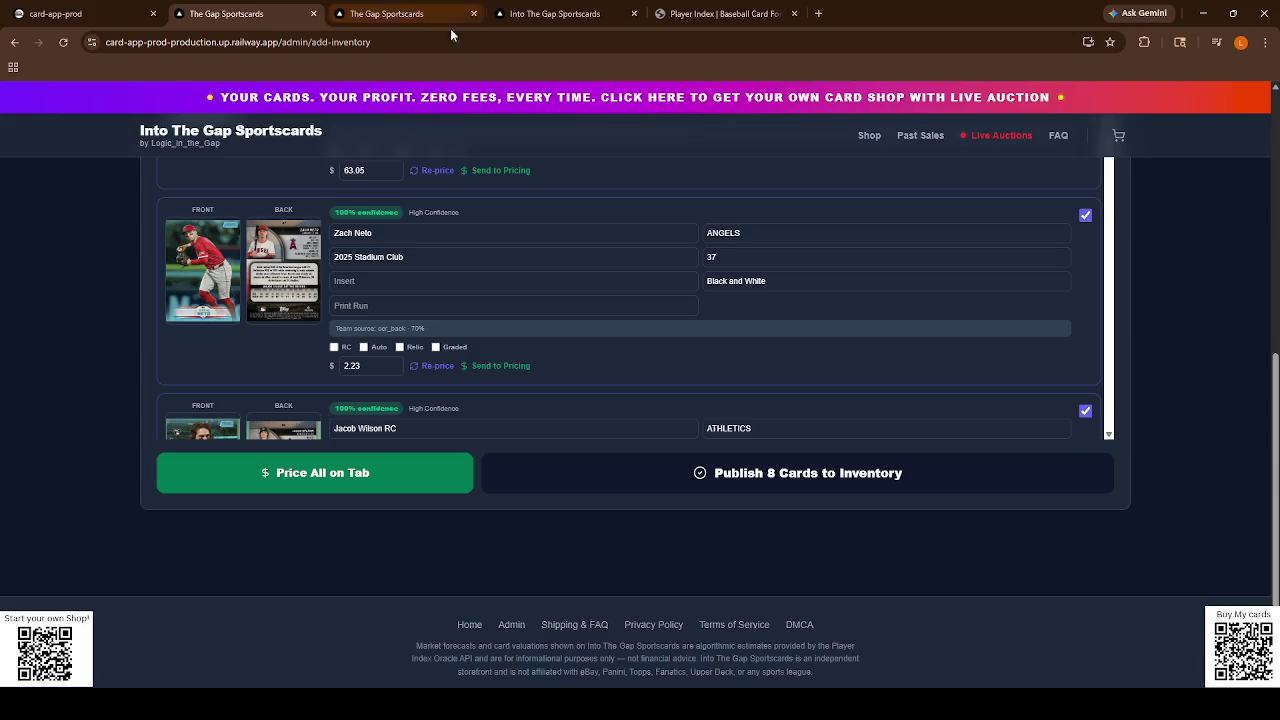
Reprice the Nomar Garciaparra card to 3.99 and fetch prices for the staged cards.
scroll(338, 370, up, 5)
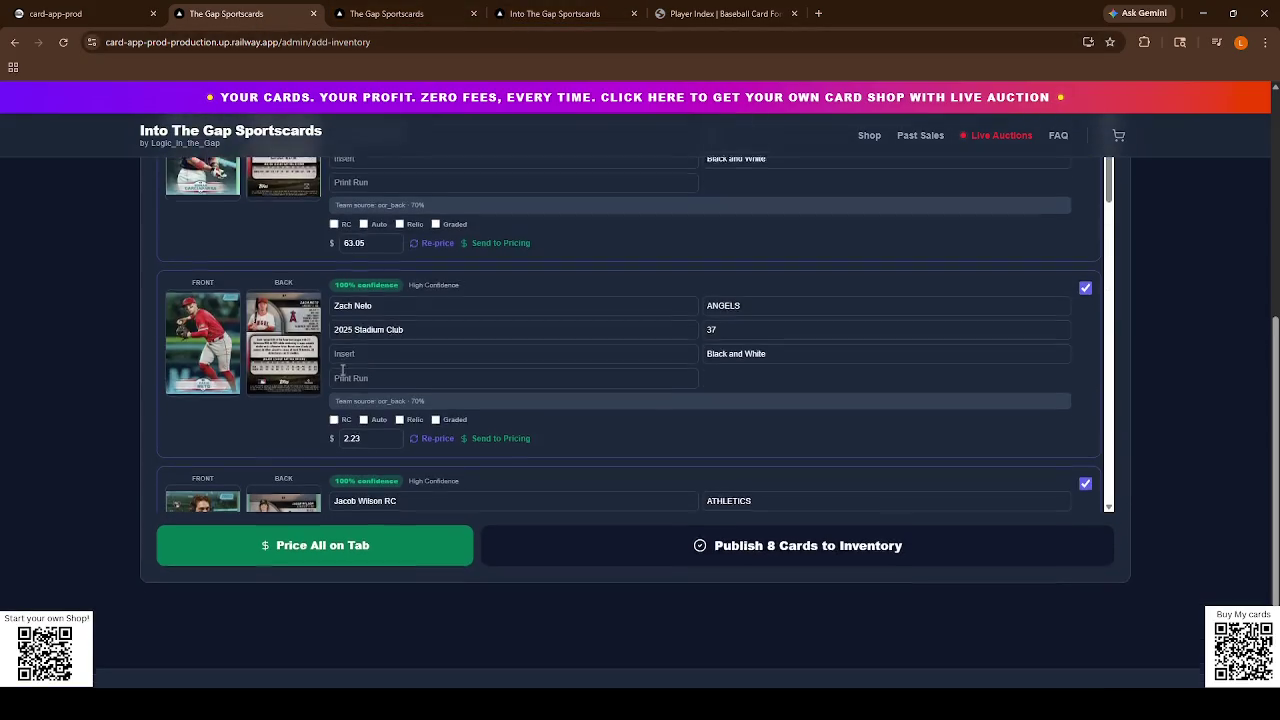
click(370, 371)
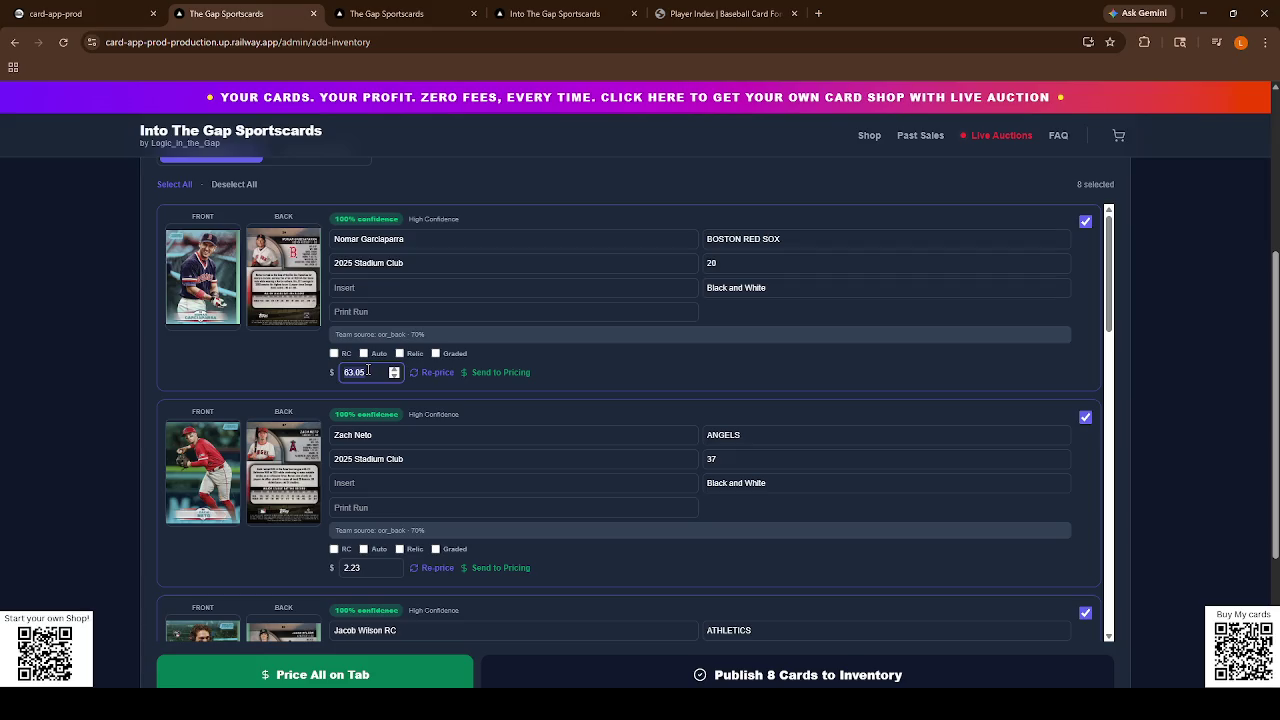
text(.99)
key(BackSpace)
key(BackSpace)
key(BackSpace)
text(3.99)
scroll(398, 496, down, 15)
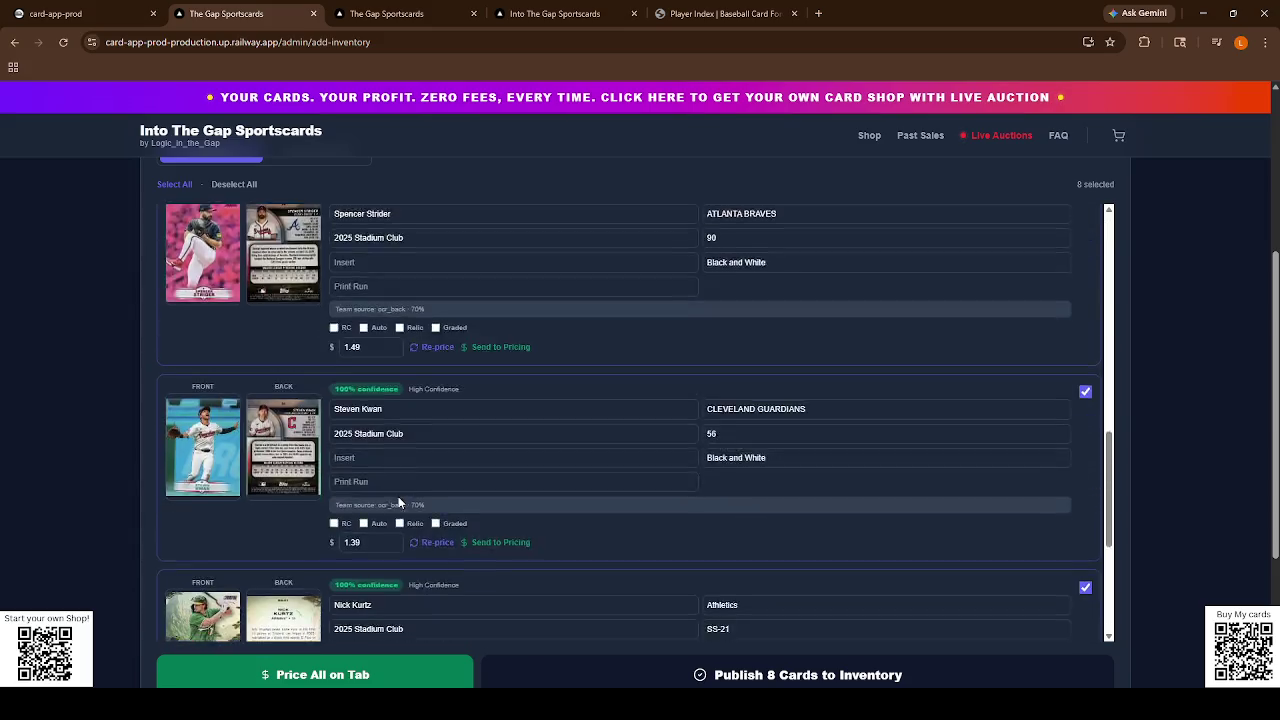
scroll(398, 496, down, 1)
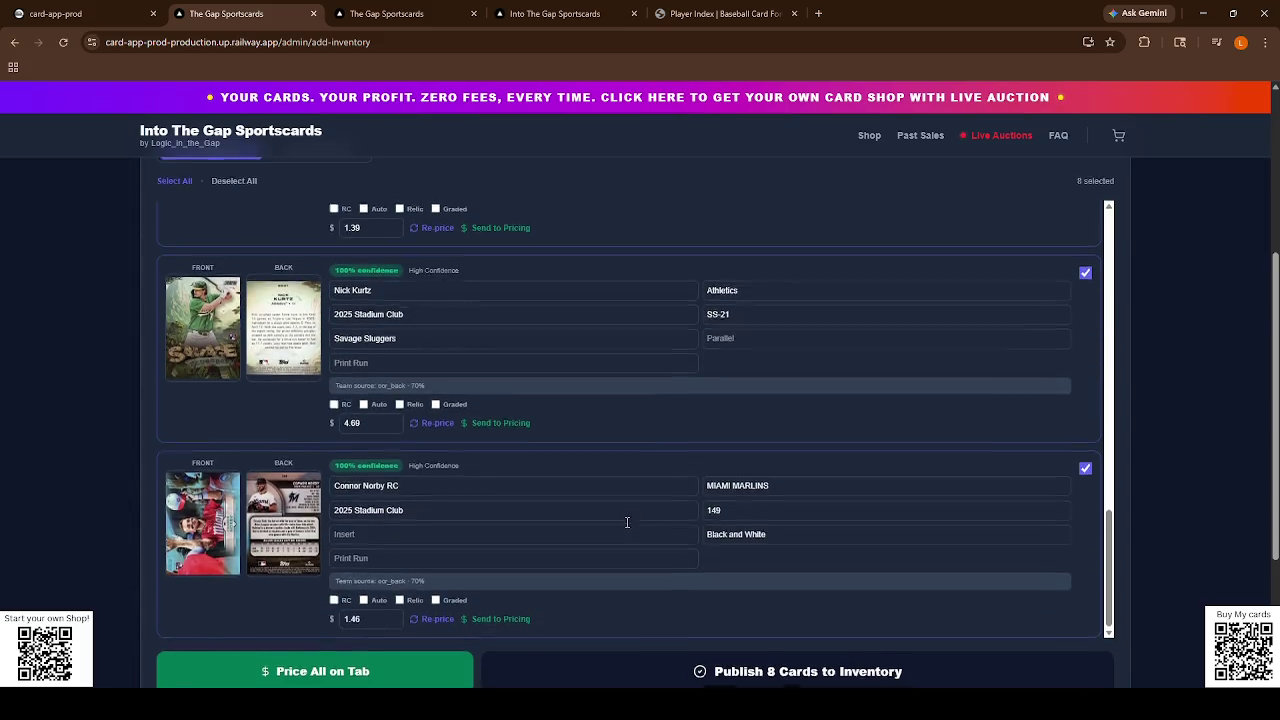
scroll(520, 497, down, 2)
click(350, 545)
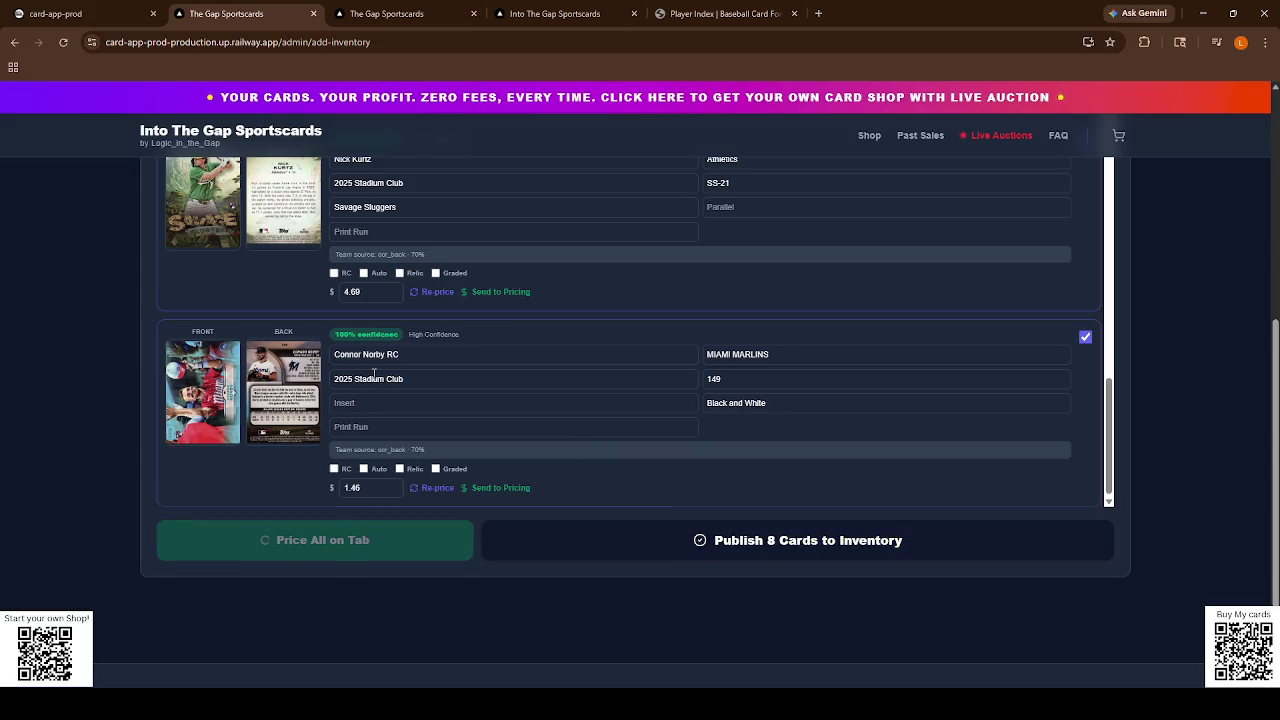
Change the Zach Neto and Jacob Wilson parallels from Black and White to Light Blue.
scroll(377, 401, up, 5)
scroll(377, 401, up, 6)
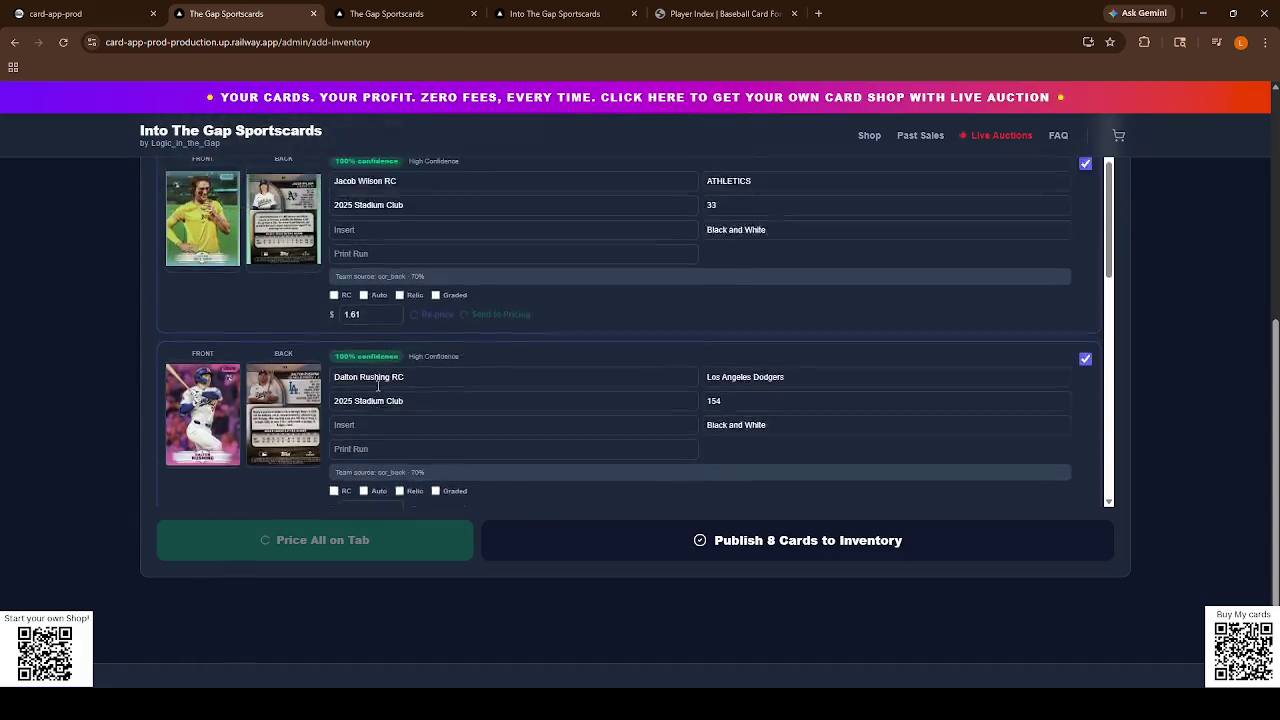
triple_click(771, 306)
text(Light Blue)
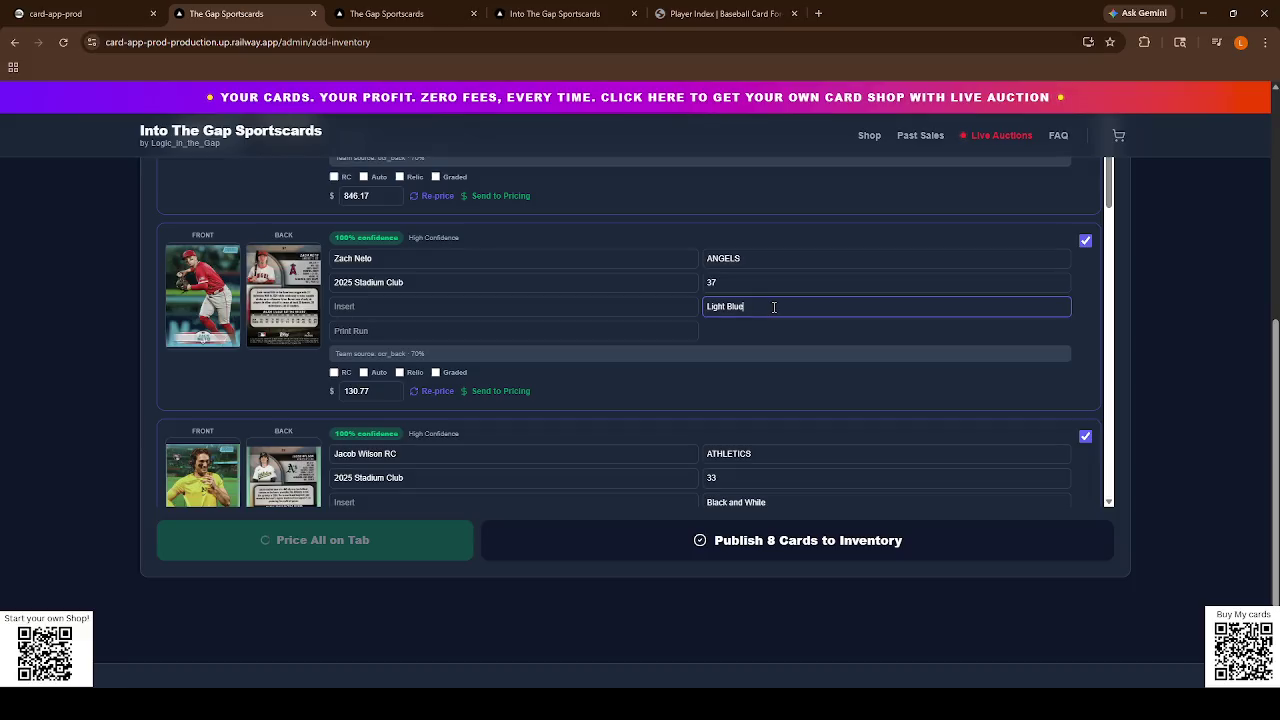
scroll(740, 308, up, 1)
scroll(728, 317, up, 3)
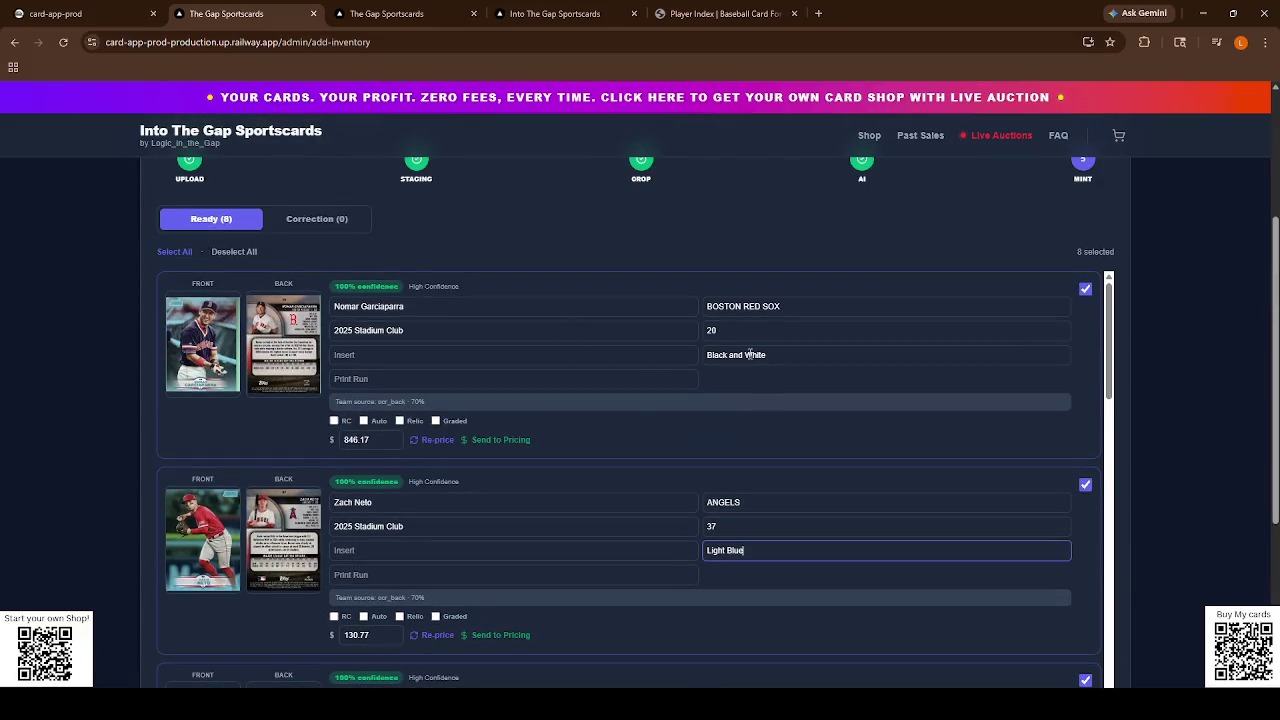
triple_click(737, 546)
key(ctrl+c)
triple_click(741, 353)
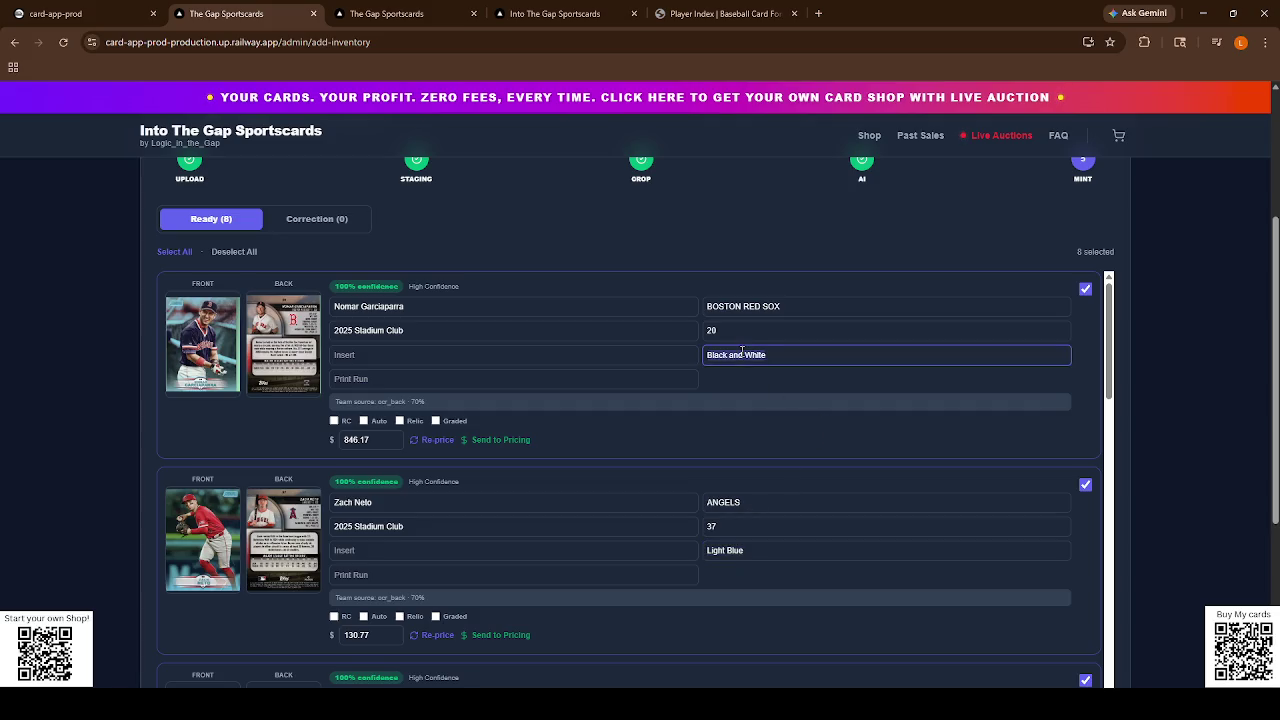
scroll(741, 353, down, 6)
triple_click(747, 349)
key(ctrl+v)
Set Dalton Rushing and Spencer Strider to Red, Steven Kwan and Connor Norby to Light Blue.
triple_click(732, 538)
key(ctrl+v)
triple_click(733, 538)
text(Red)
scroll(731, 545, down, 3)
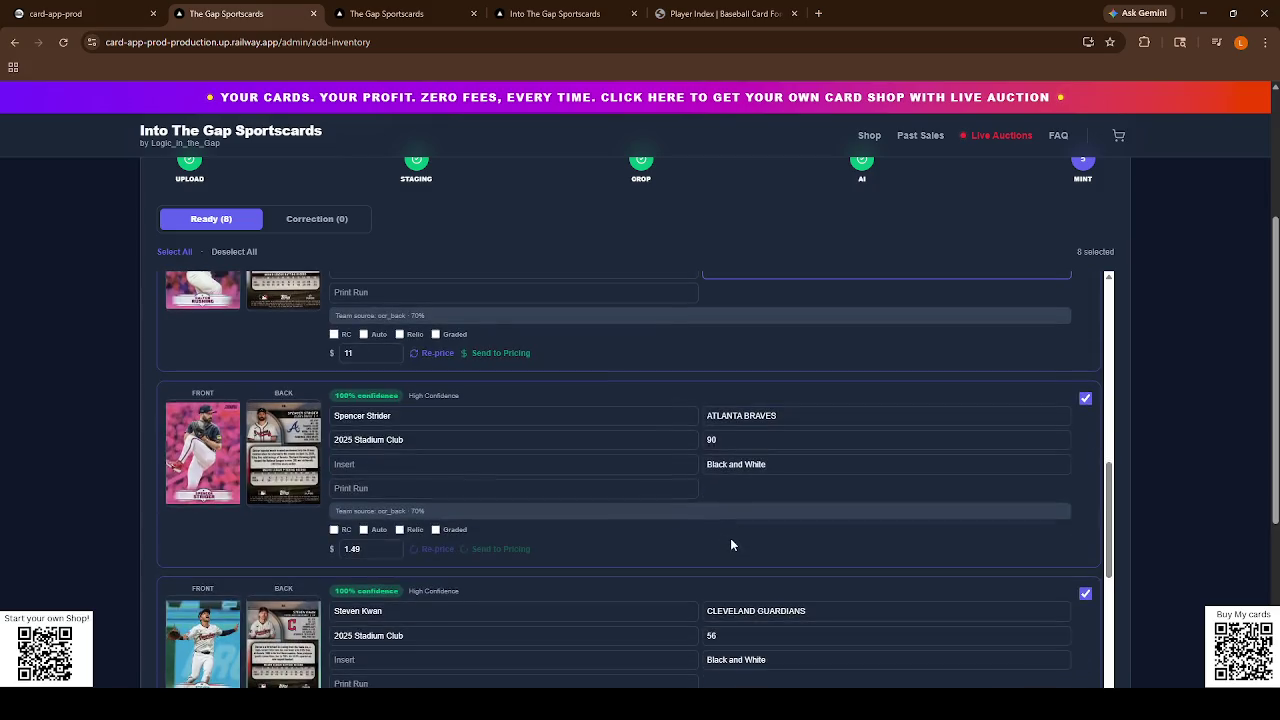
triple_click(747, 466)
text(Red)
scroll(740, 485, down, 2)
triple_click(743, 457)
text(Light Blue)
scroll(735, 462, down, 4)
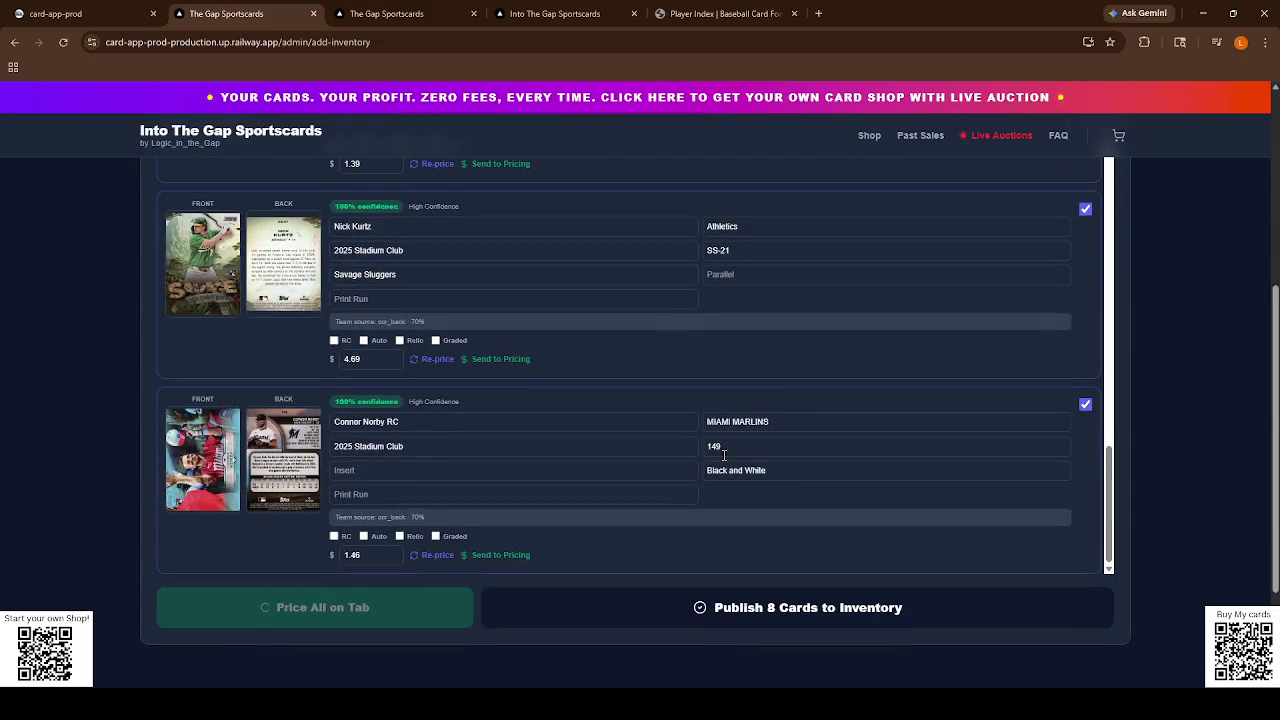
triple_click(729, 469)
text(Light Blue)
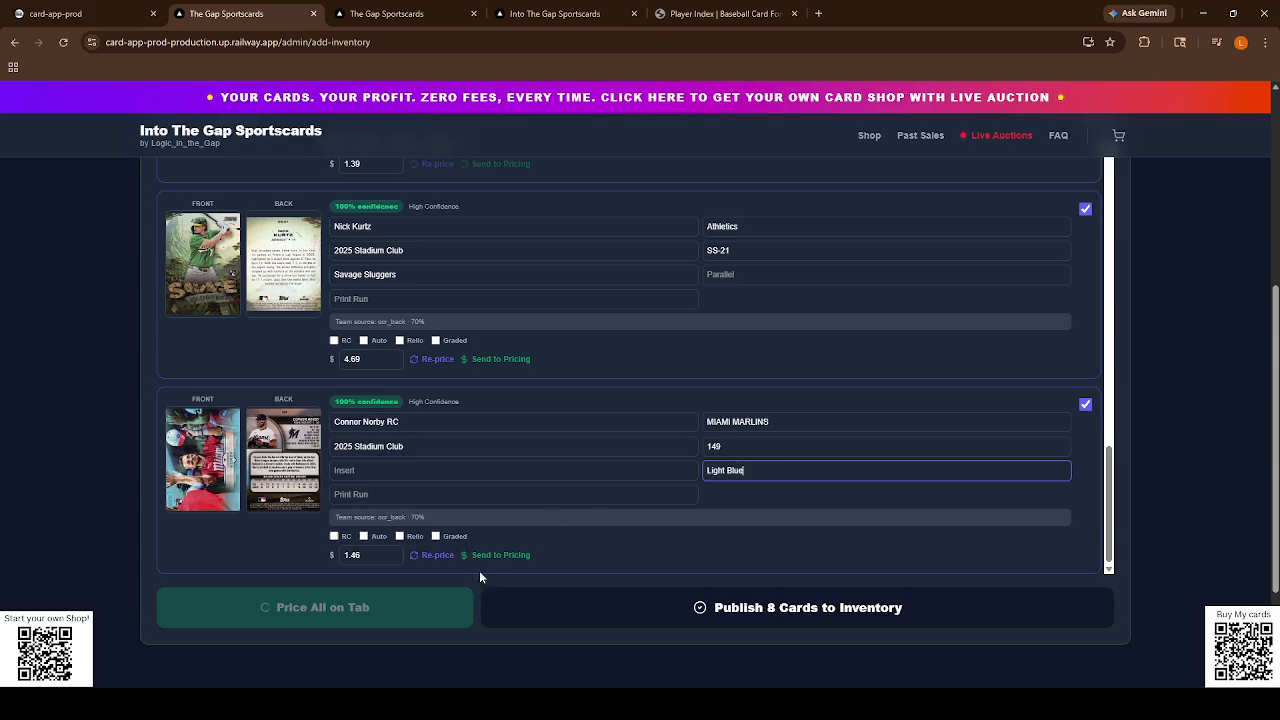
double_click(651, 550)
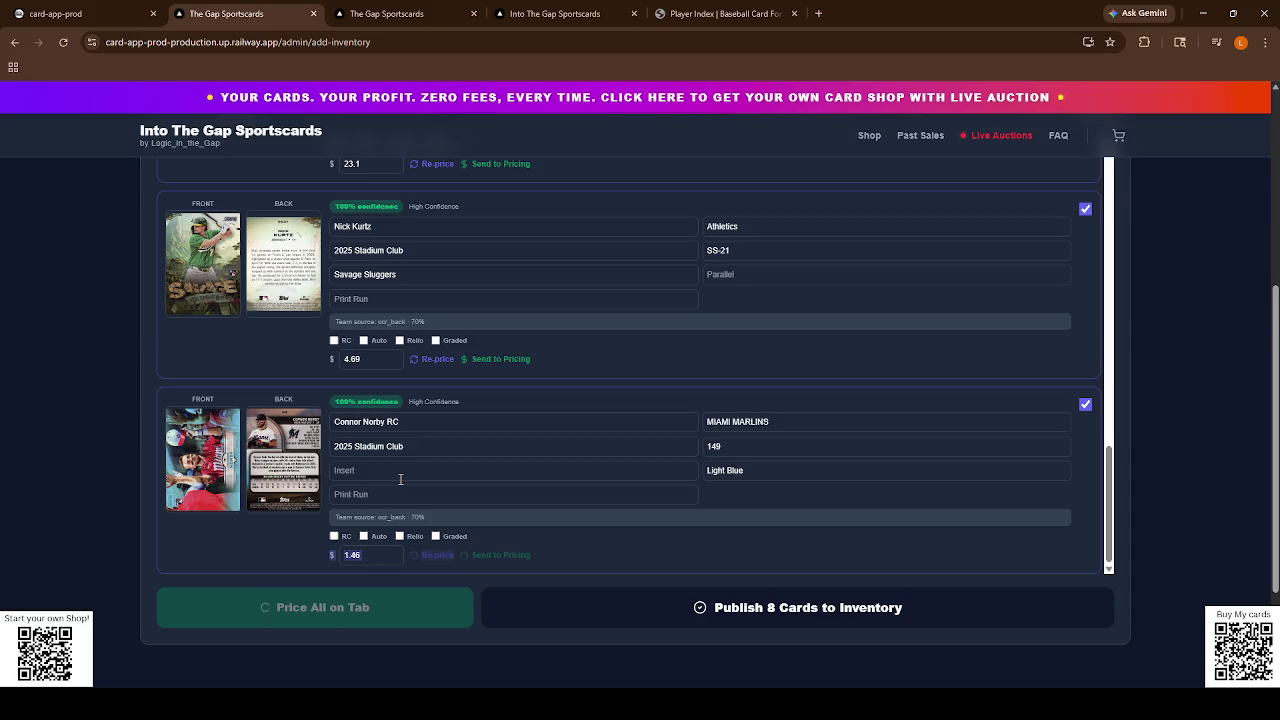
Run 'Price All on Tab' to reprice all eight staged cards.
scroll(395, 484, up, 10)
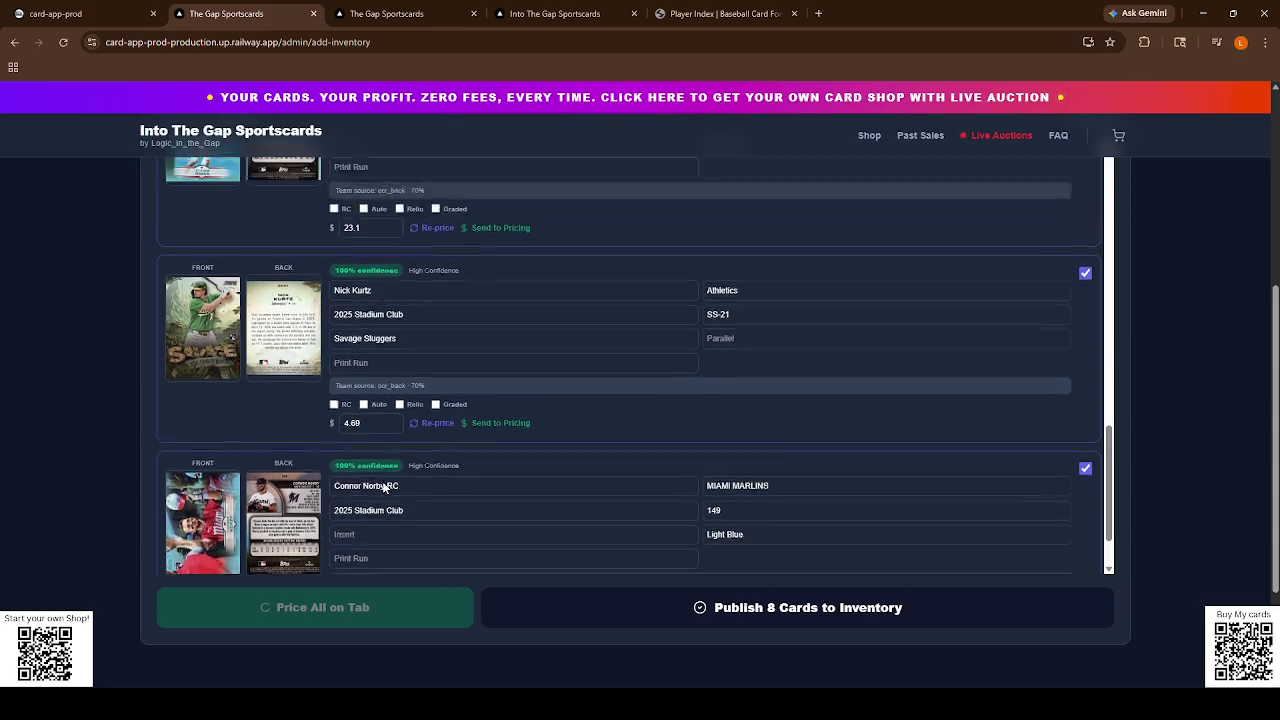
scroll(383, 487, up, 5)
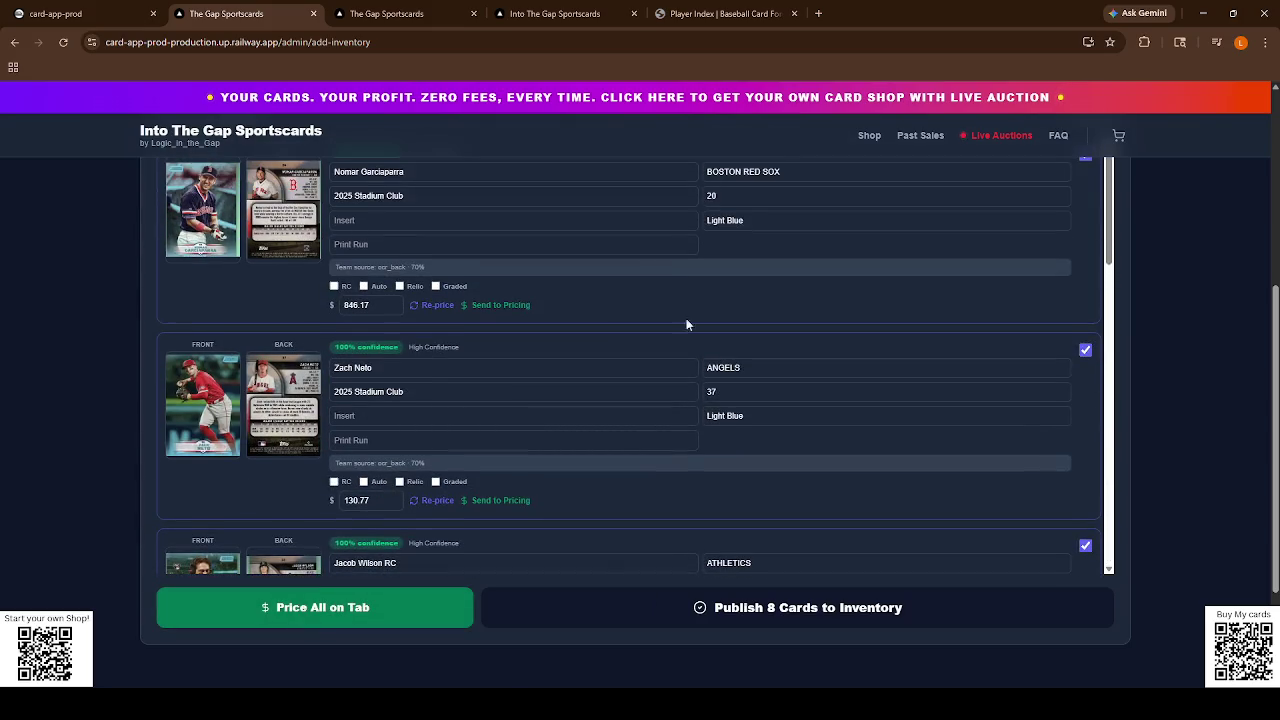
scroll(653, 338, up, 5)
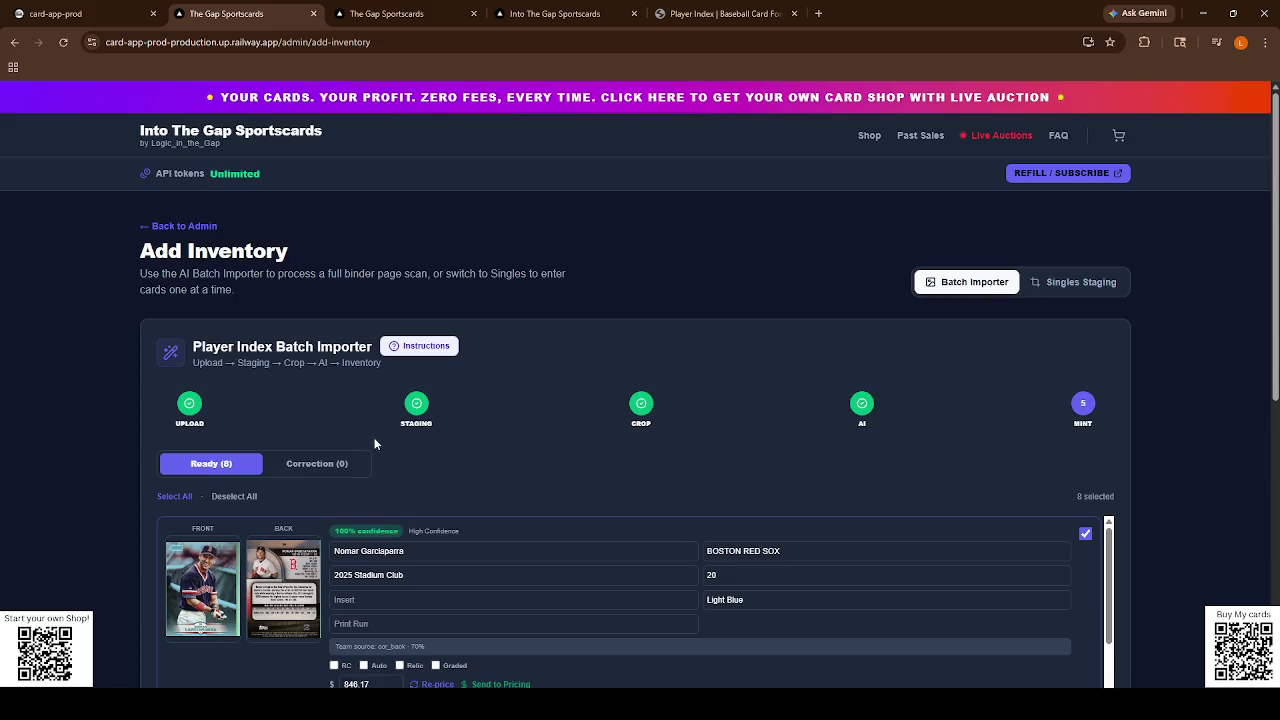
scroll(452, 440, down, 5)
scroll(454, 440, down, 5)
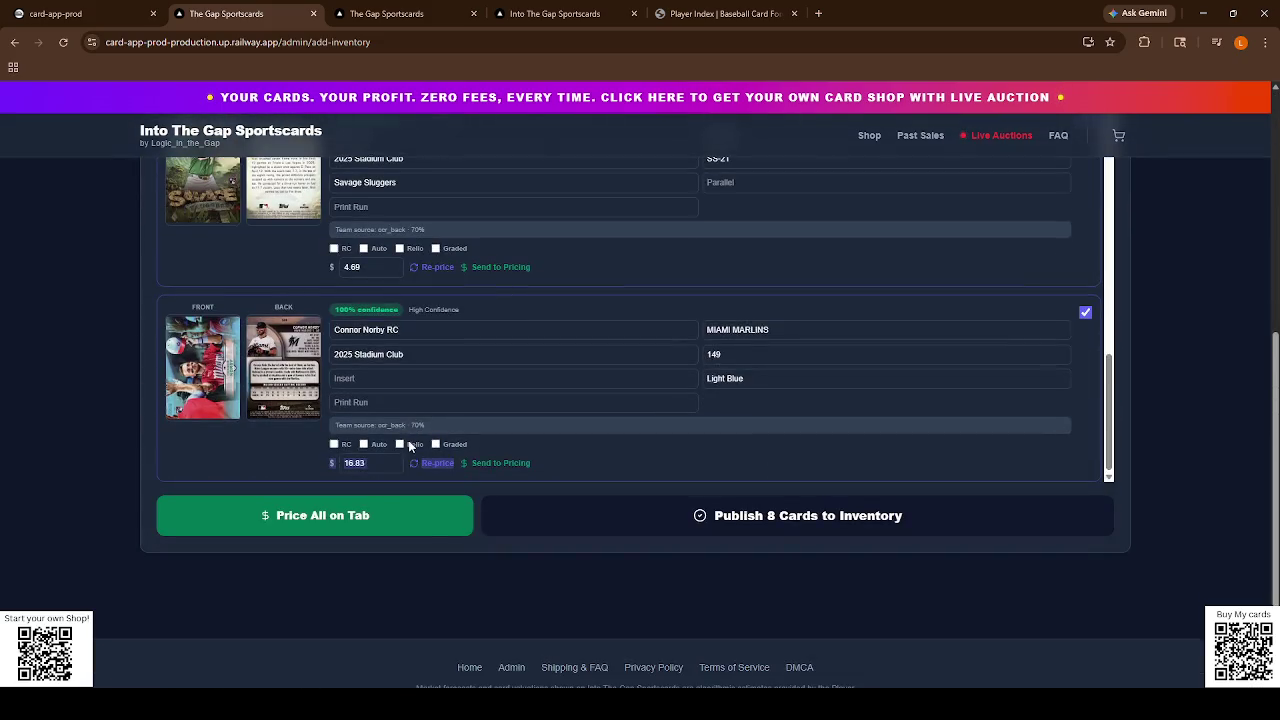
click(326, 515)
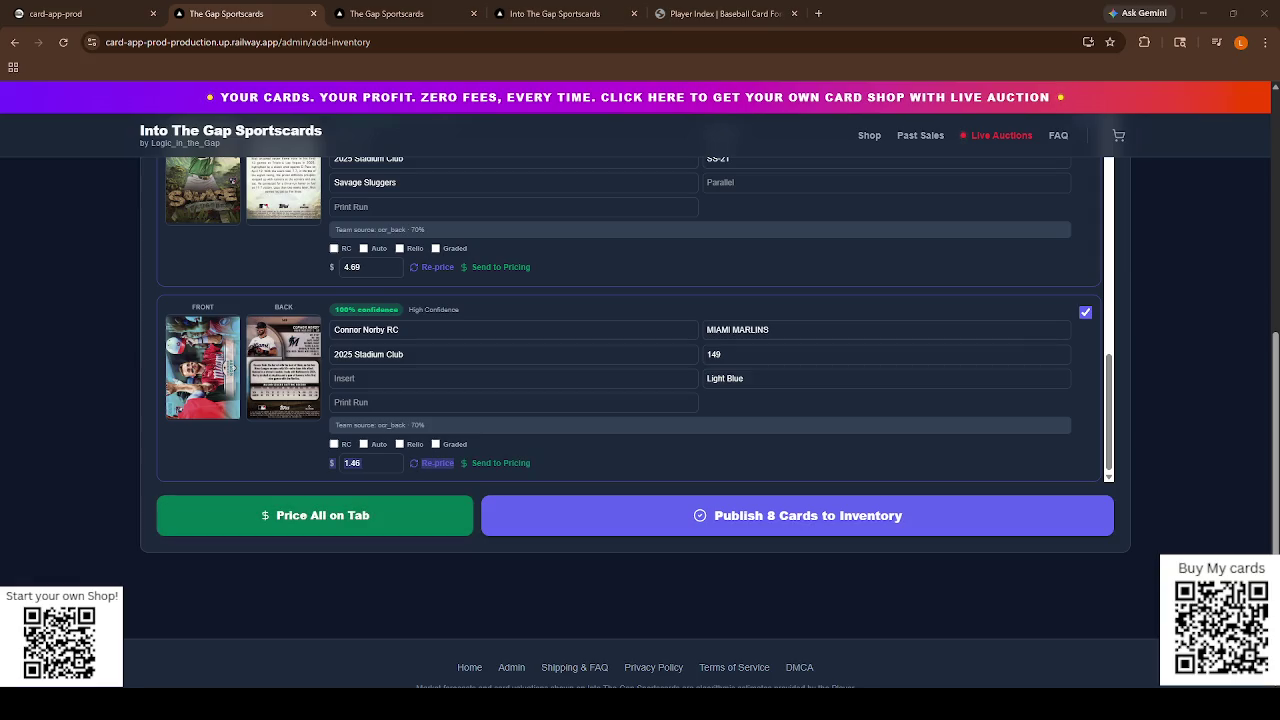
Publish the eight priced cards to the store inventory.
click(779, 515)
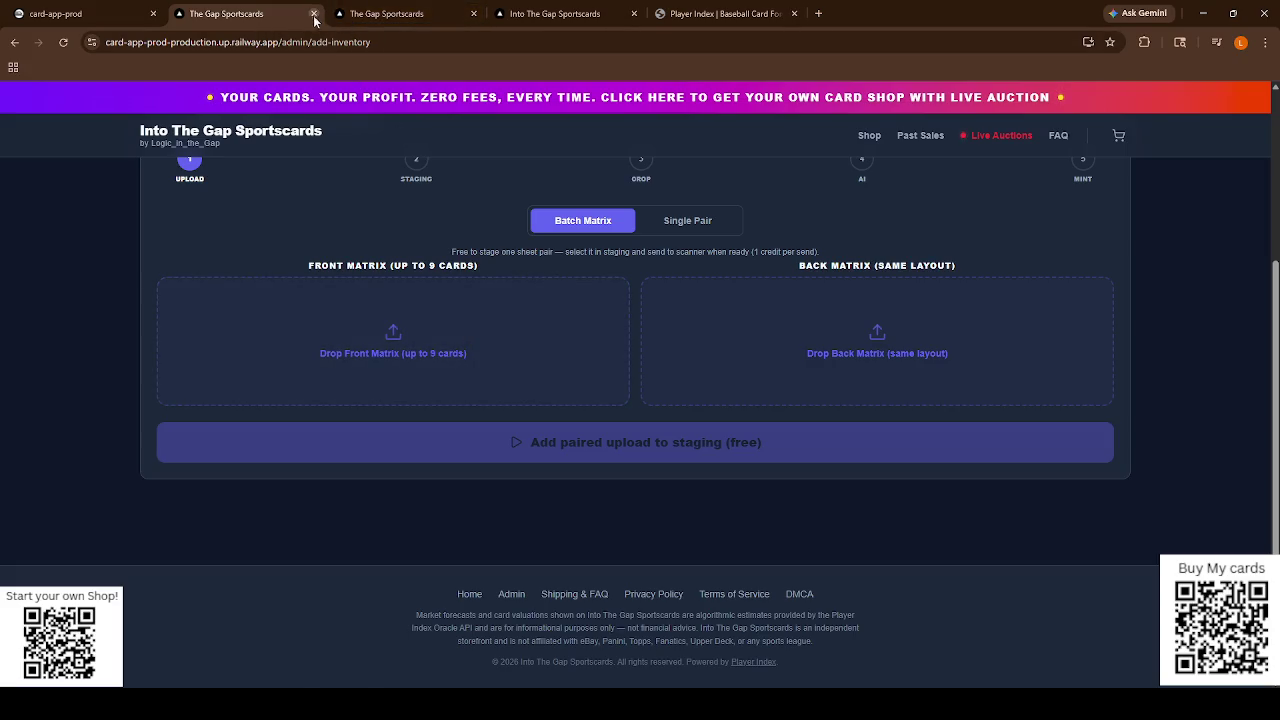
Leave the cleared batch importer and go to the admin platform page through the footer Admin link.
scroll(220, 182, up, 1)
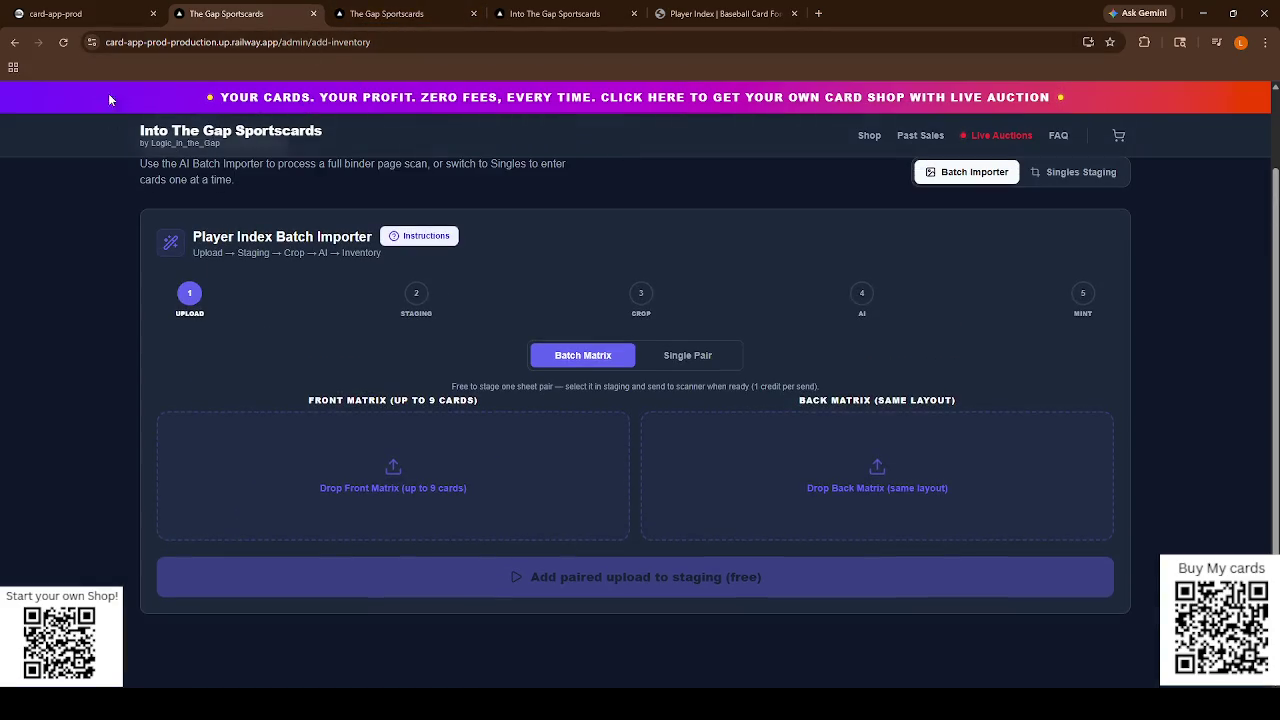
scroll(395, 444, down, 1)
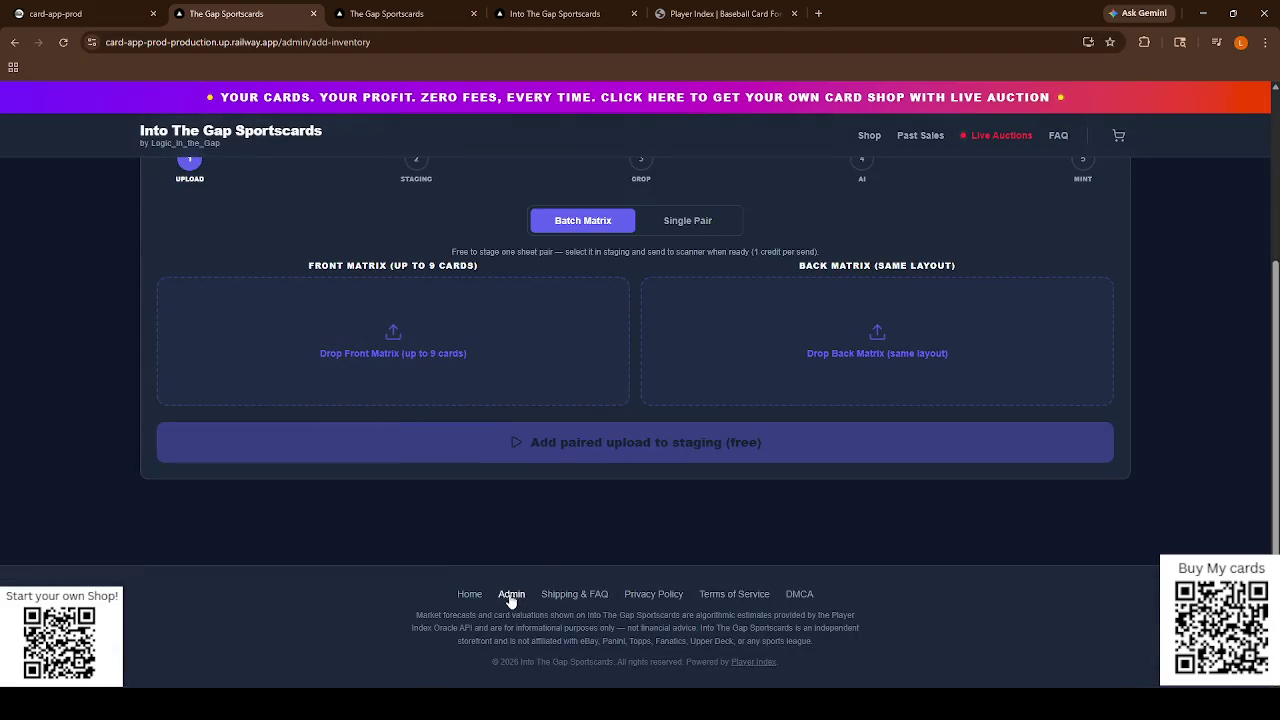
click(511, 606)
Scroll through the auction block picker and live inventory cards such as Nomar Garciaparra and Zach Neto.
scroll(546, 459, down, 5)
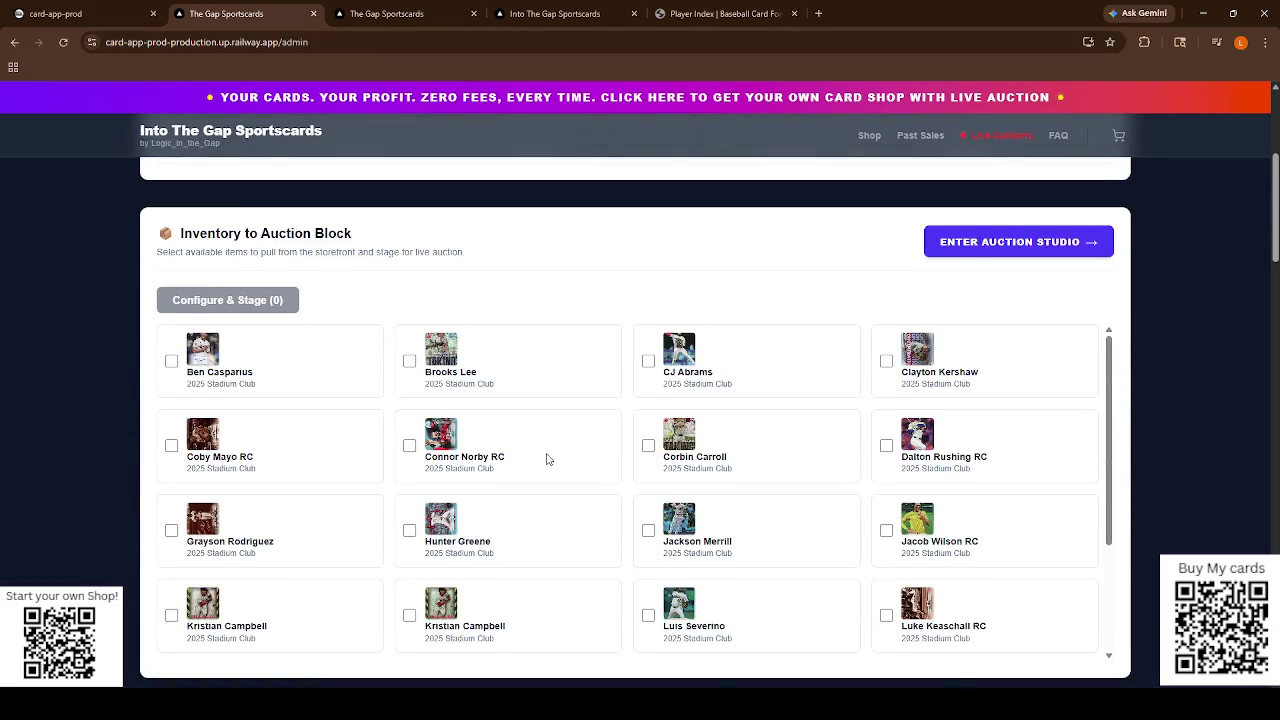
scroll(550, 465, up, 1)
scroll(552, 470, down, 10)
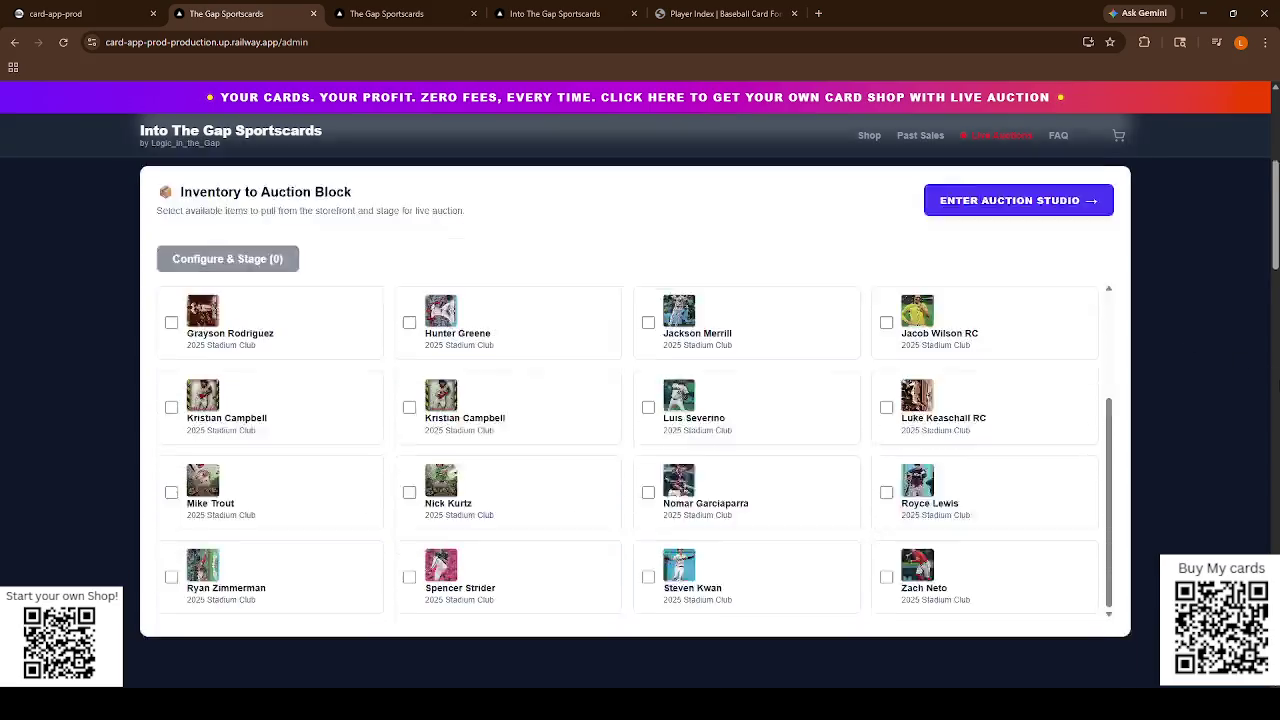
scroll(1152, 421, down, 6)
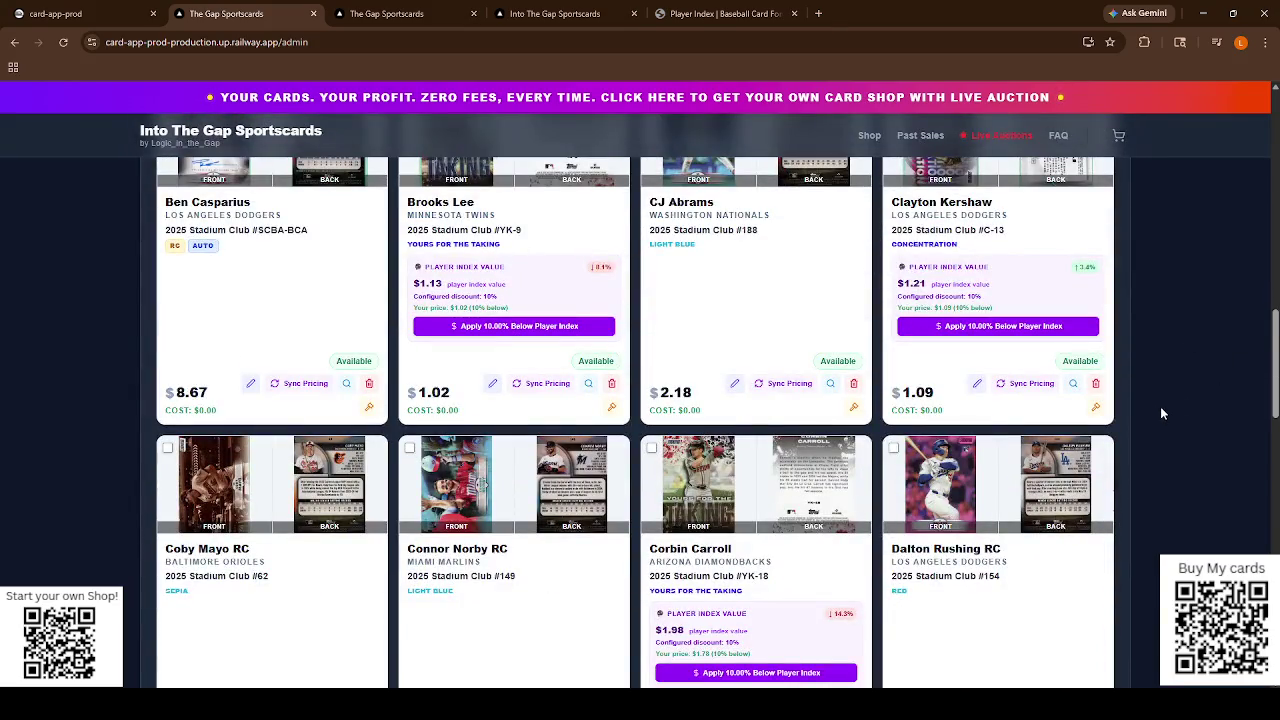
scroll(1160, 410, down, 8)
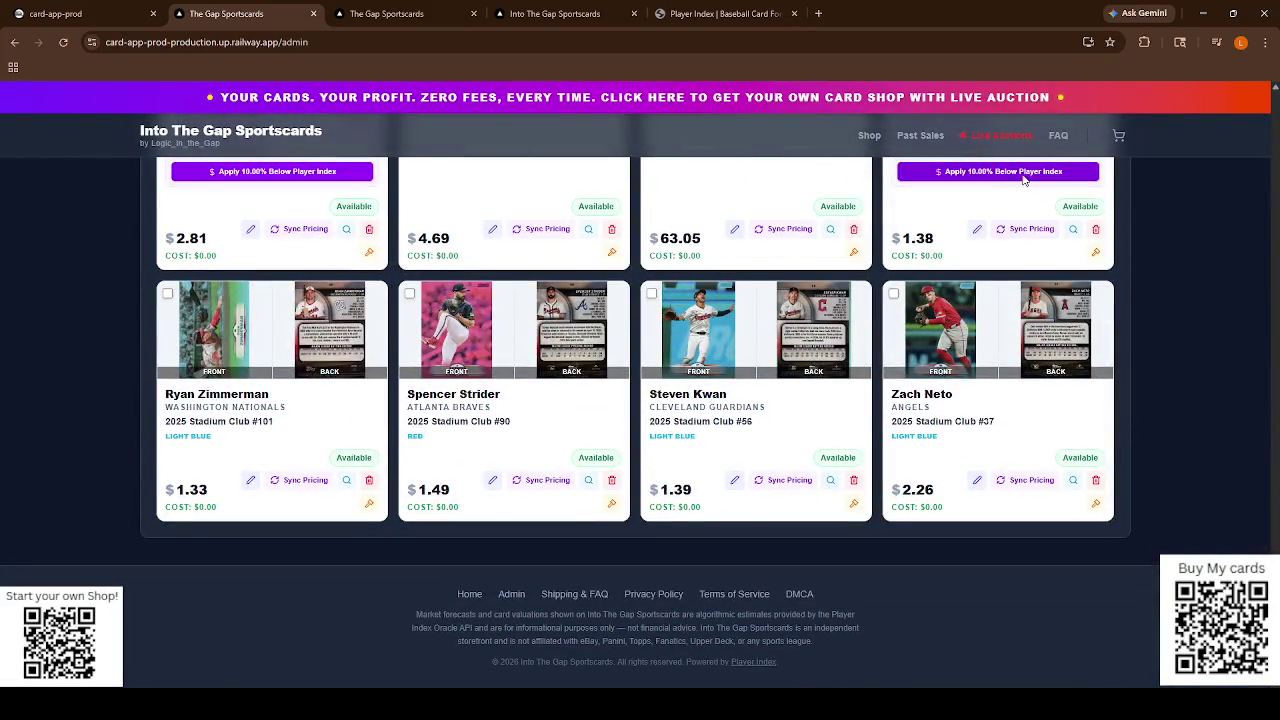
scroll(950, 300, up, 2)
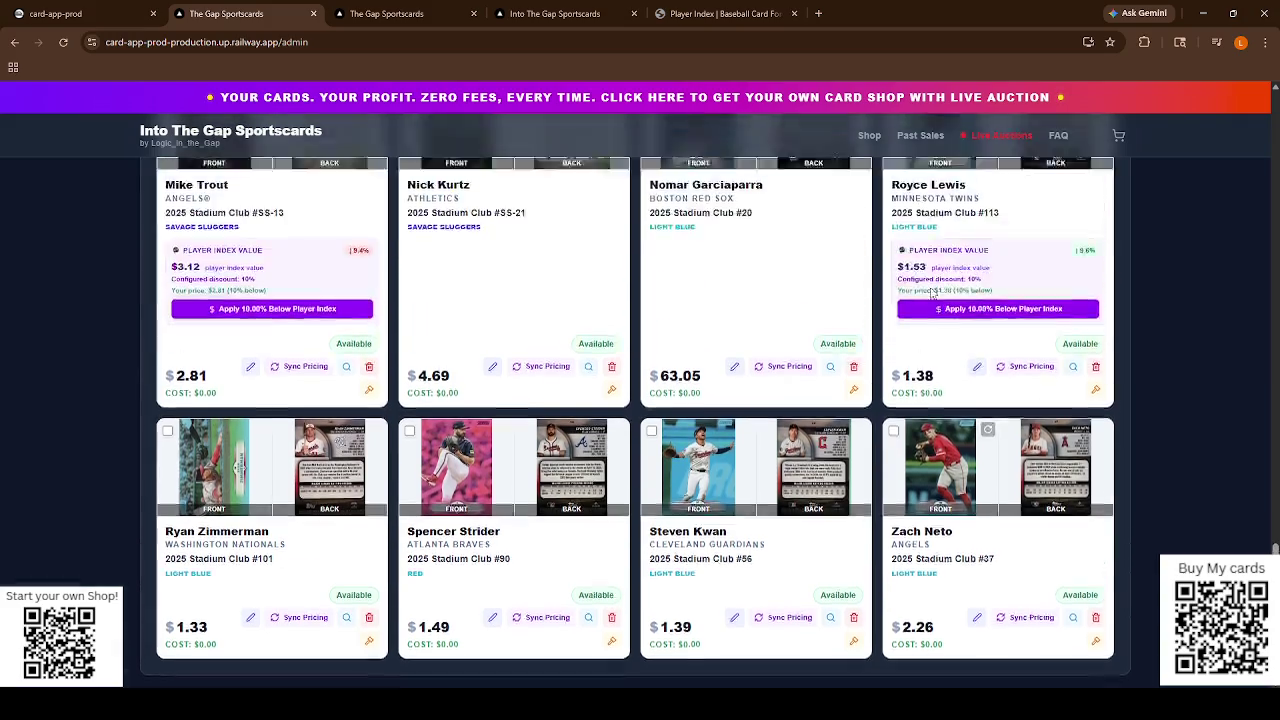
scroll(965, 372, up, 5)
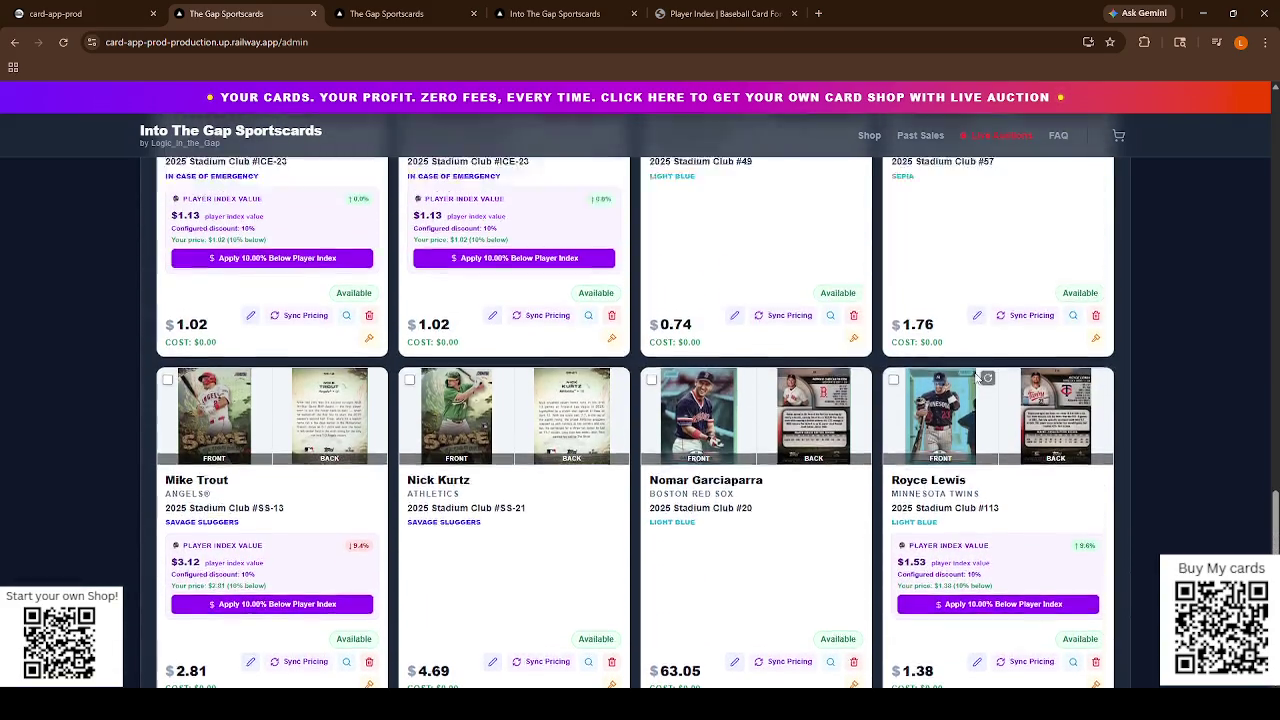
scroll(975, 360, up, 7)
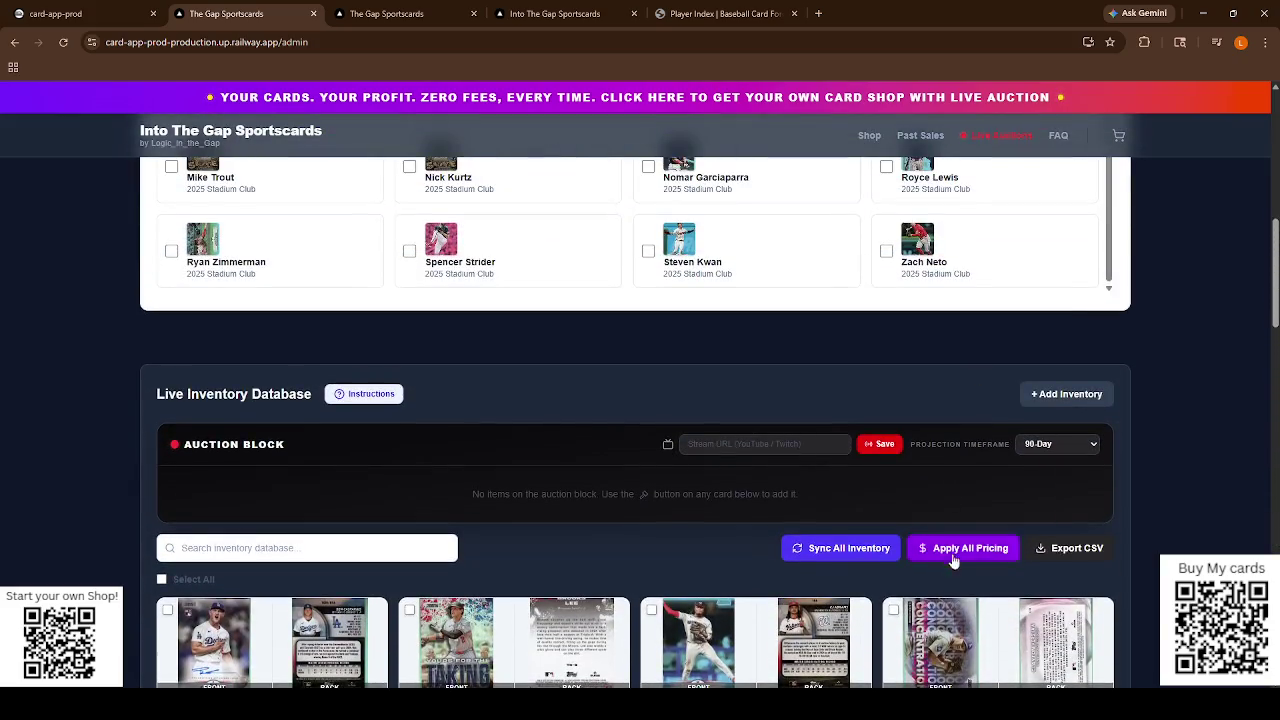
Apply Player Index pricing to all inventory items and dismiss the results message.
click(983, 544)
click(700, 140)
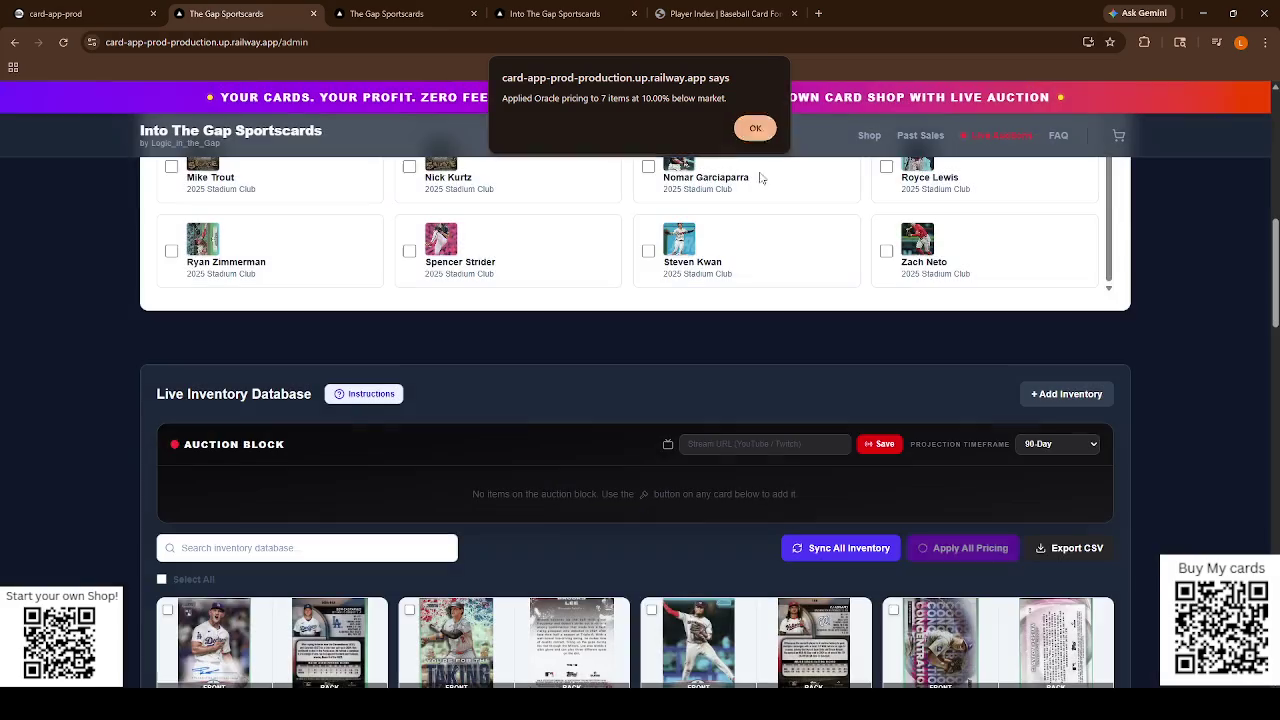
click(757, 128)
scroll(529, 240, up, 5)
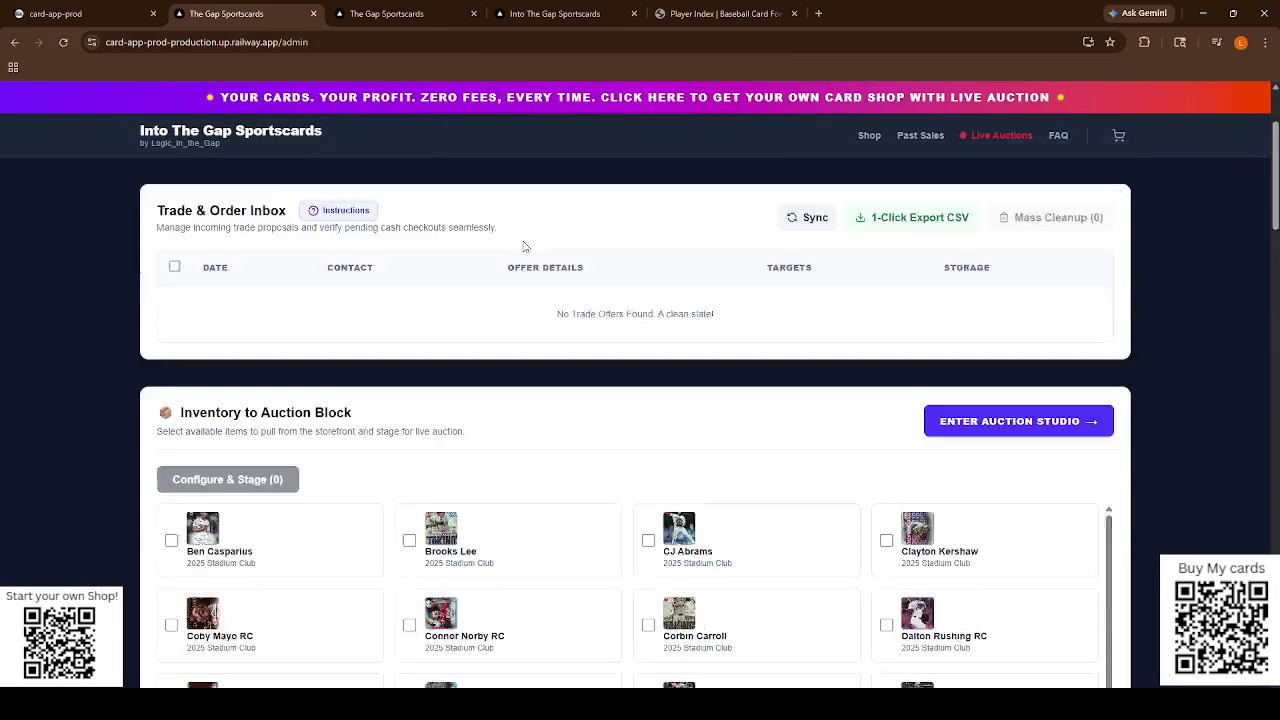
scroll(522, 276, down, 2)
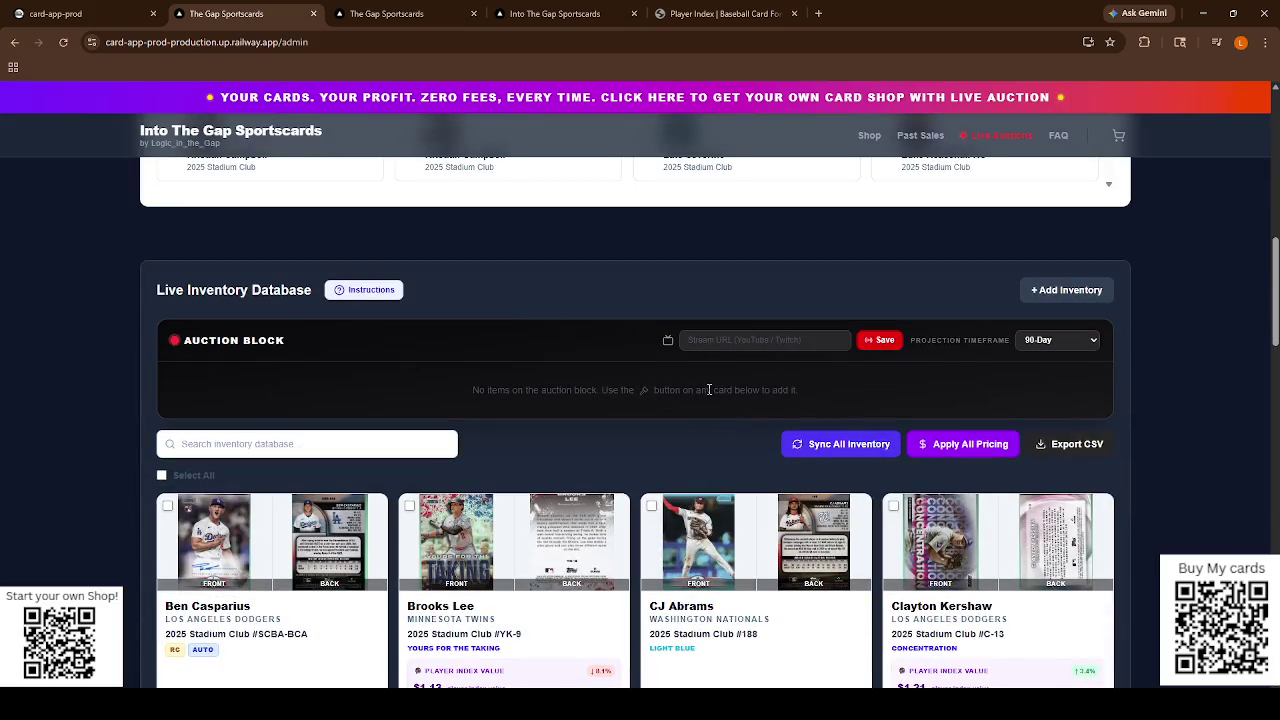
Begin entering the auction block's stream URL.
click(760, 341)
click(725, 432)
scroll(306, 260, up, 6)
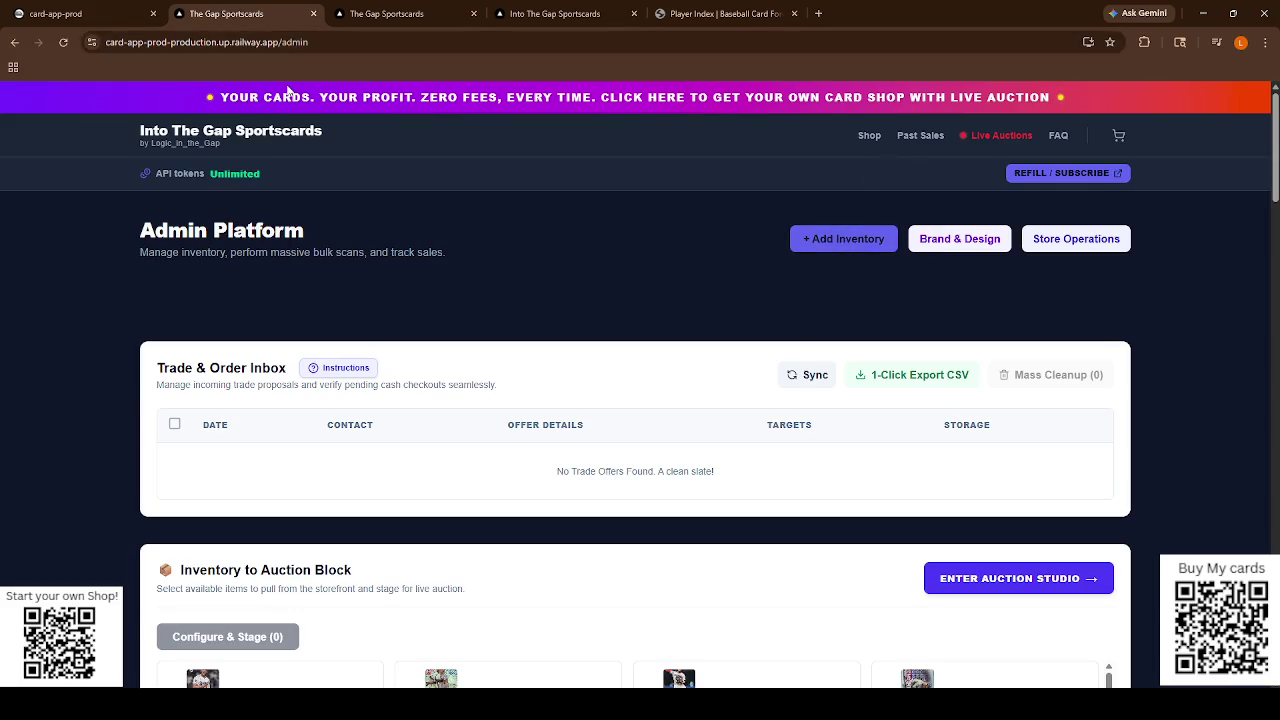
Close the three extra card store tabs and return to the Railway dashboard.
click(311, 14)
click(311, 14)
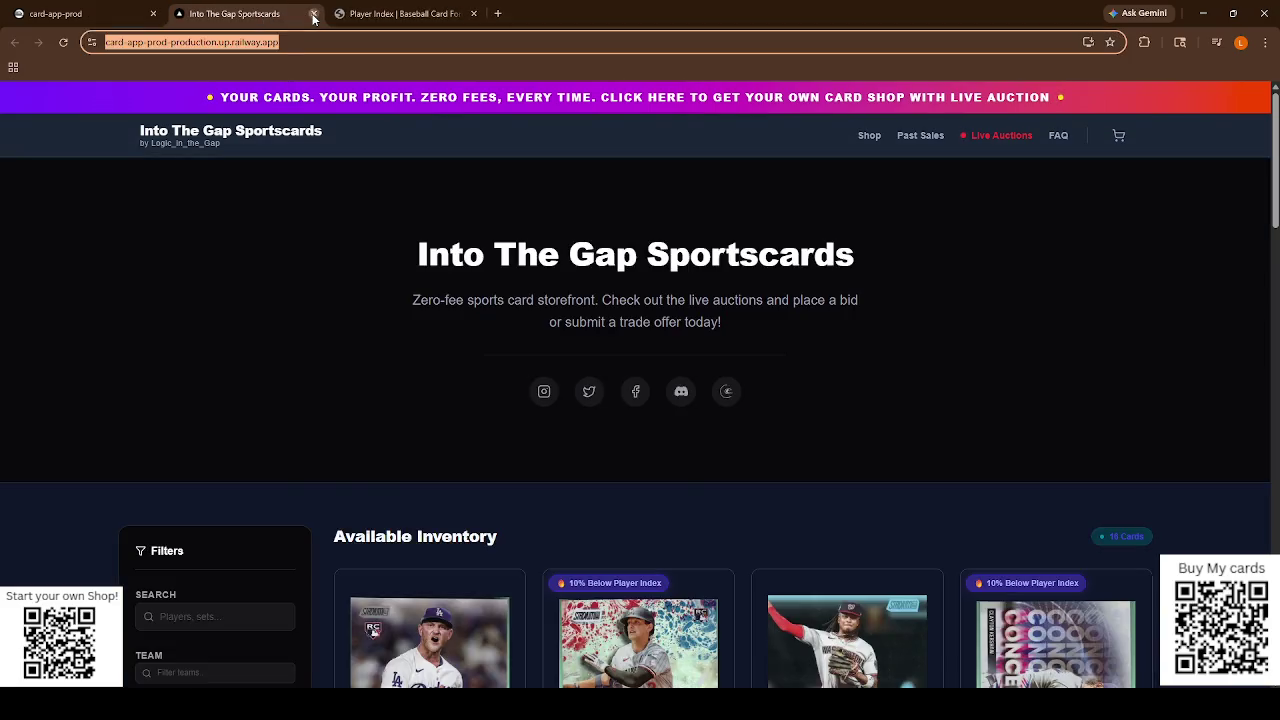
click(311, 14)
click(60, 14)
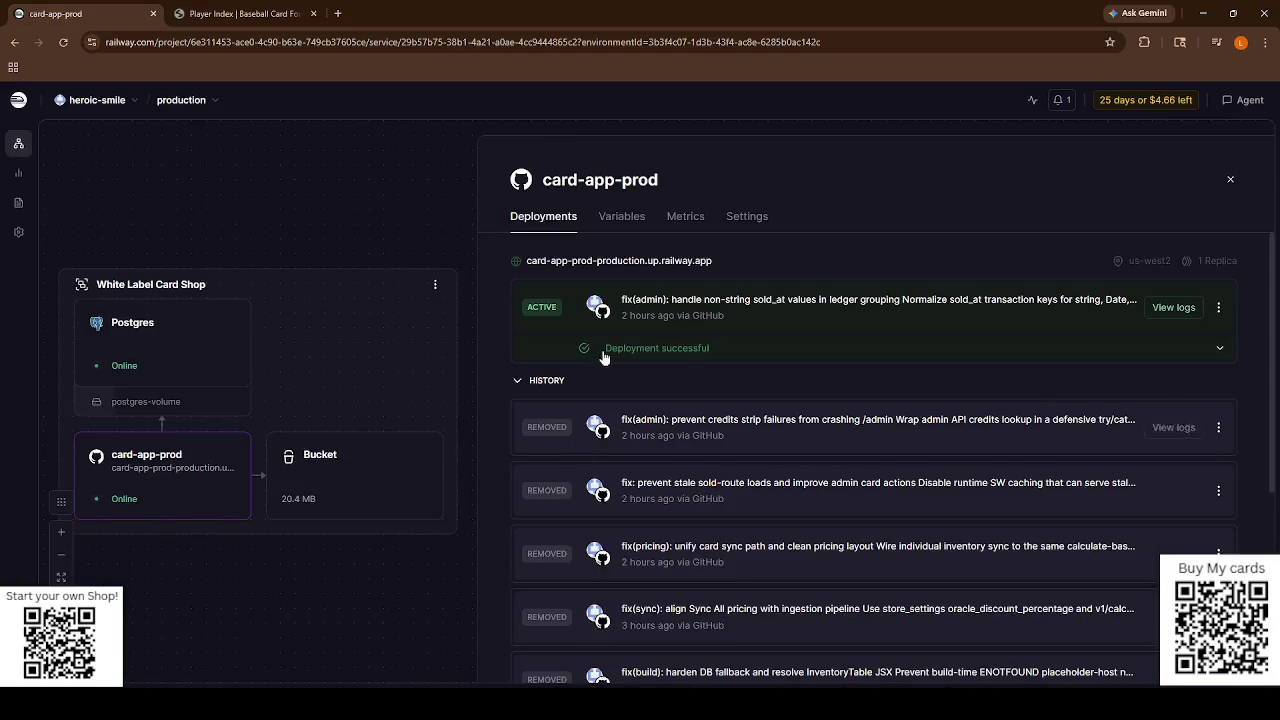
In card-app-prod settings, check for and confirm the update to the newer upstream version.
click(735, 224)
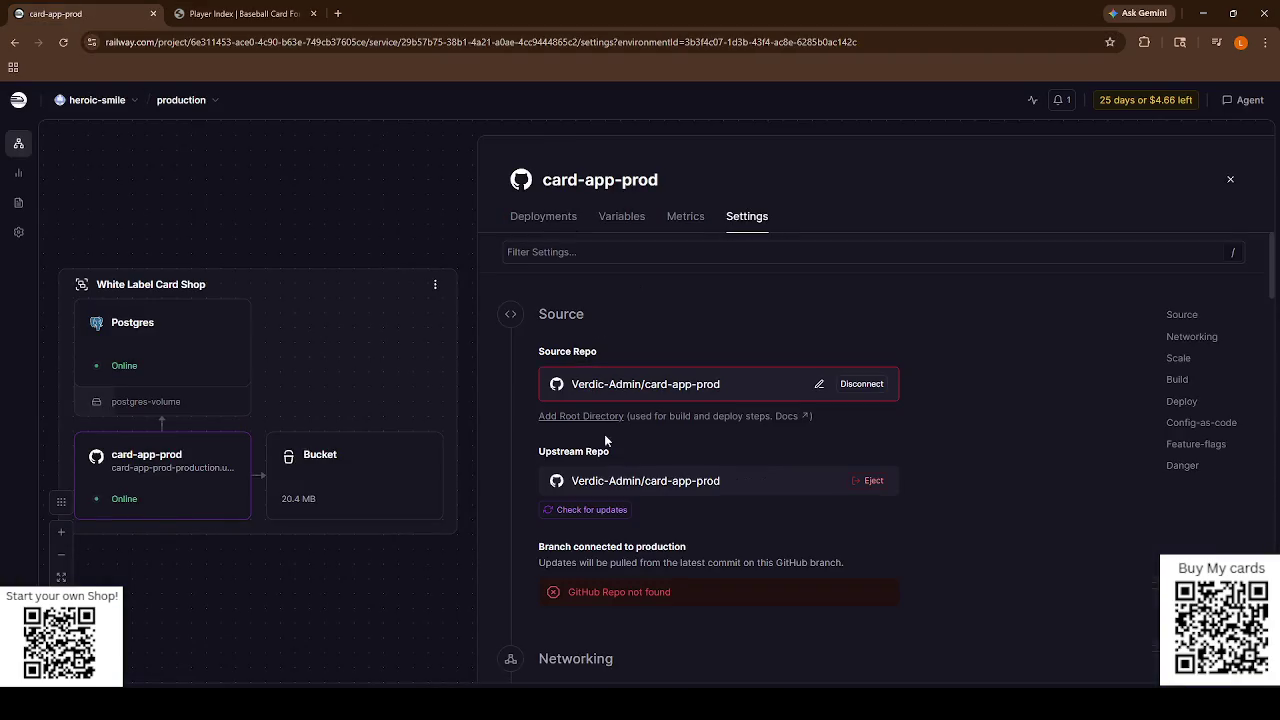
click(572, 510)
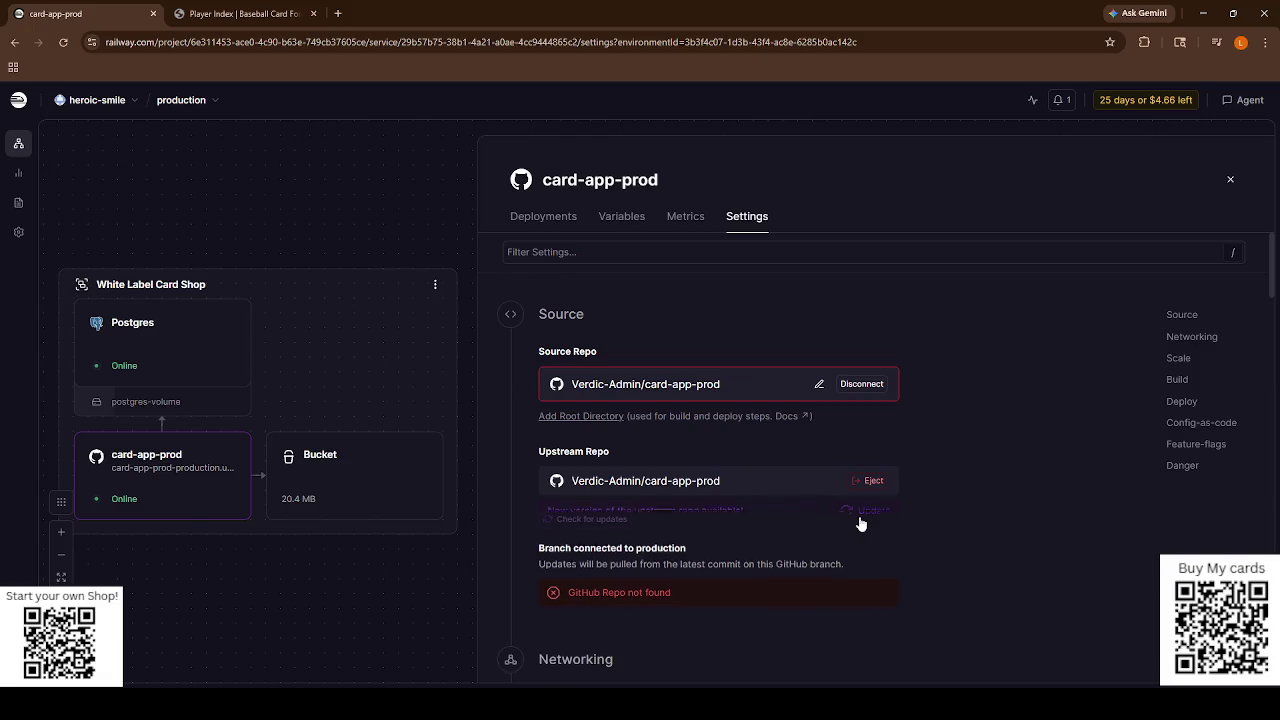
click(858, 512)
click(772, 397)
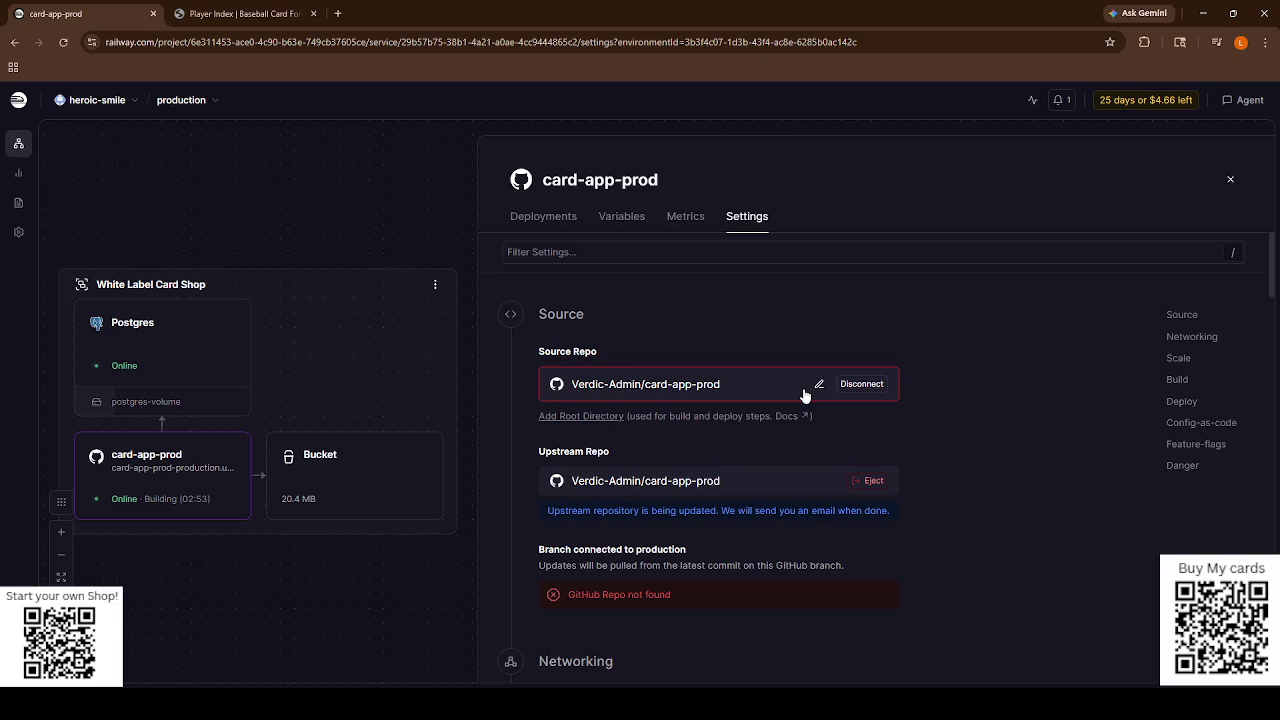
Check card-app-prod deployments, then search 'tik tok studio' in a new tab and open TikTok Studio.
click(532, 227)
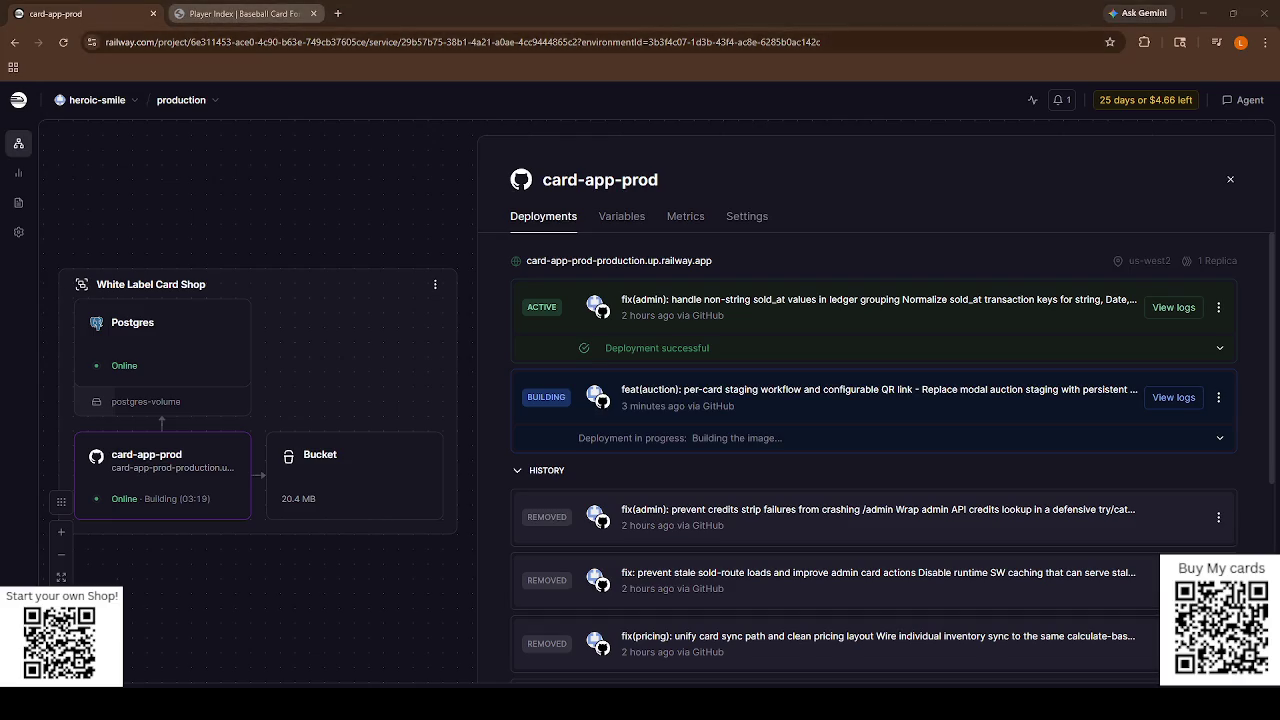
click(337, 14)
click(358, 42)
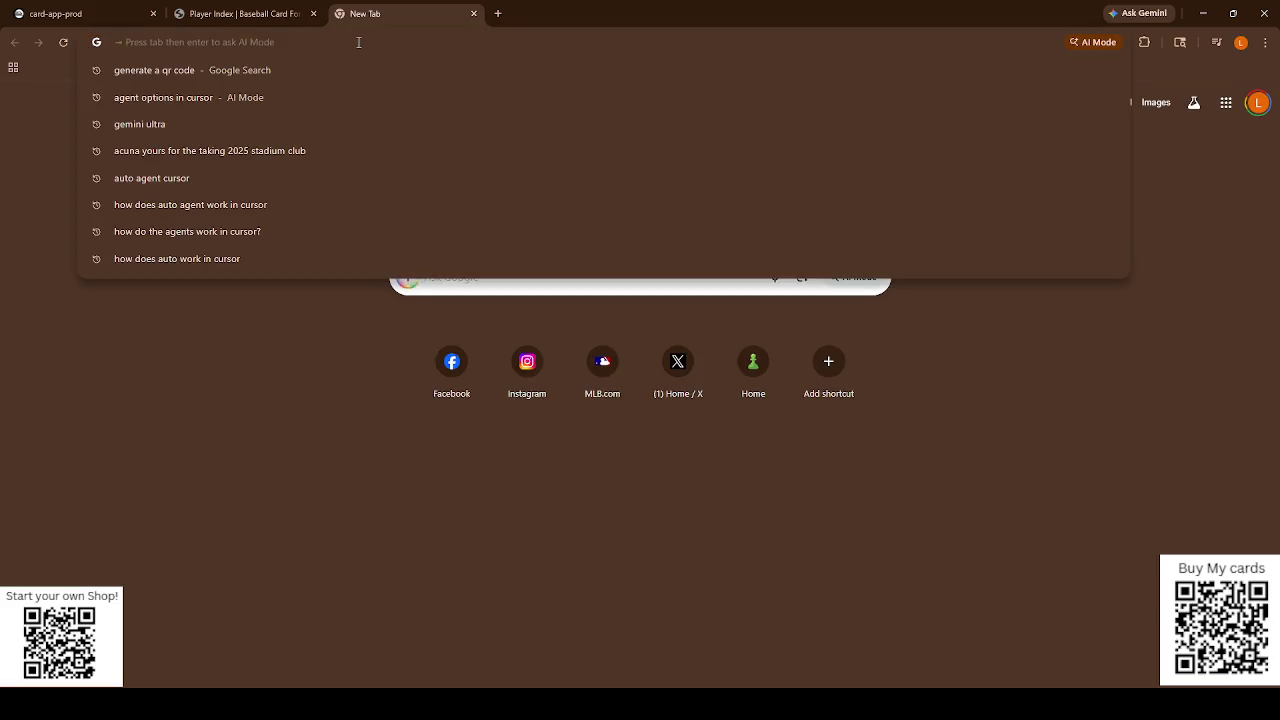
text(tik tk)
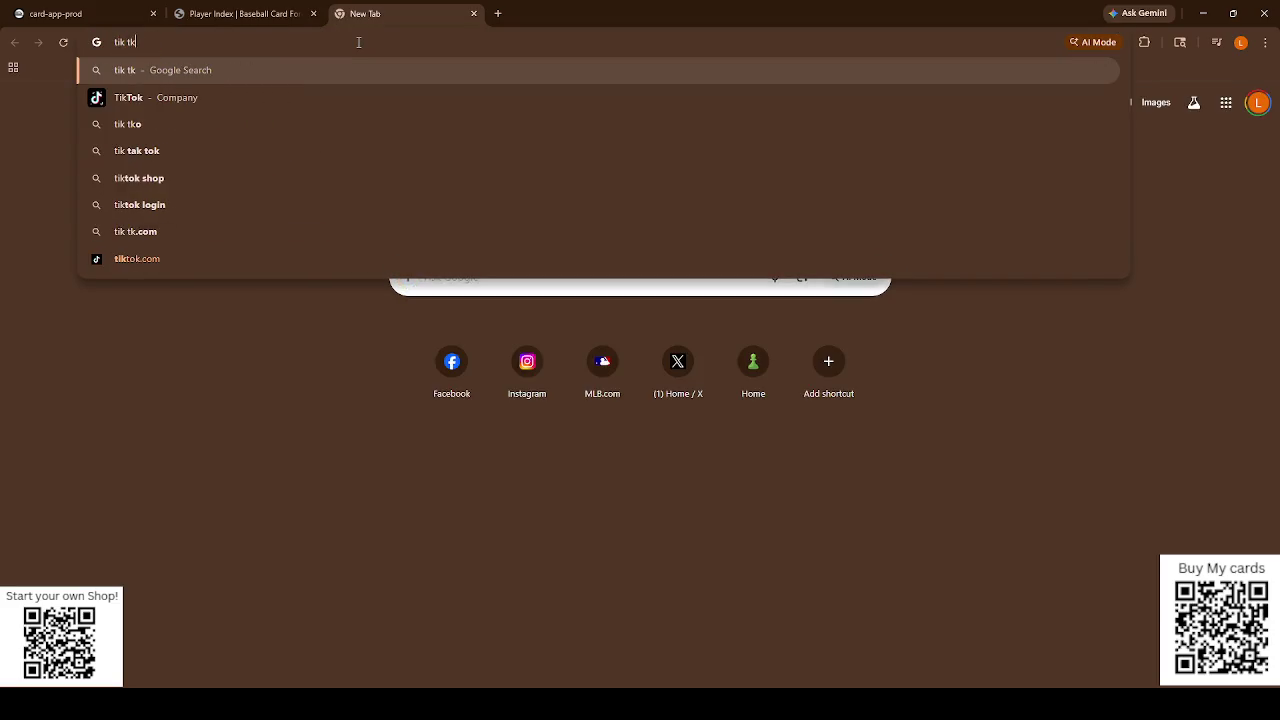
key(BackSpace)
text(ok)
key(Down)
key(Return)
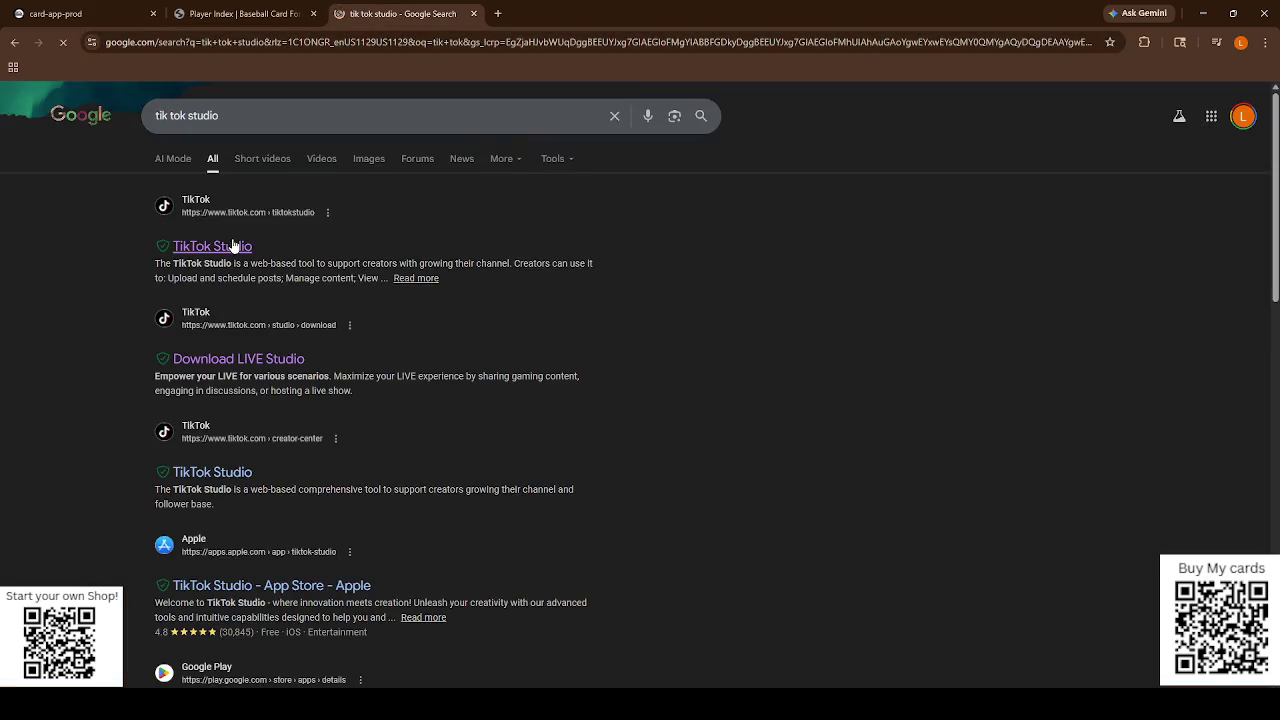
click(236, 246)
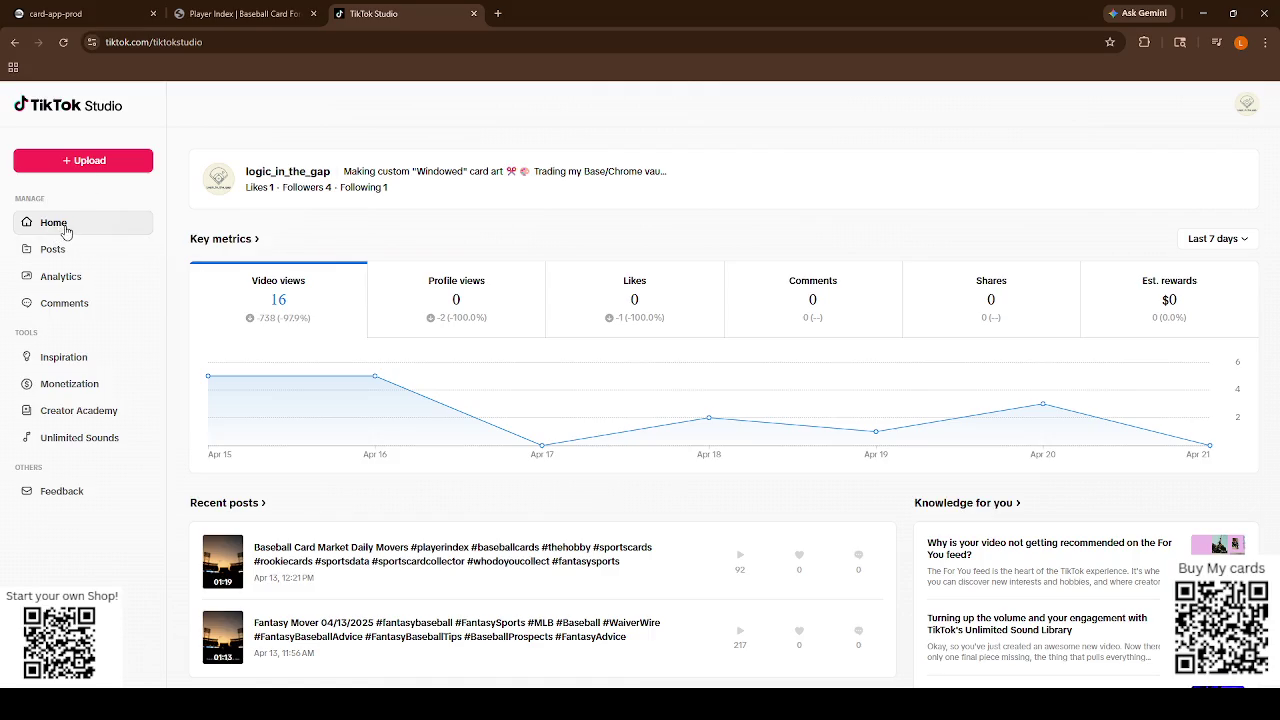
Close the TikTok Studio tab to return to the card-app-prod deployments page.
click(474, 14)
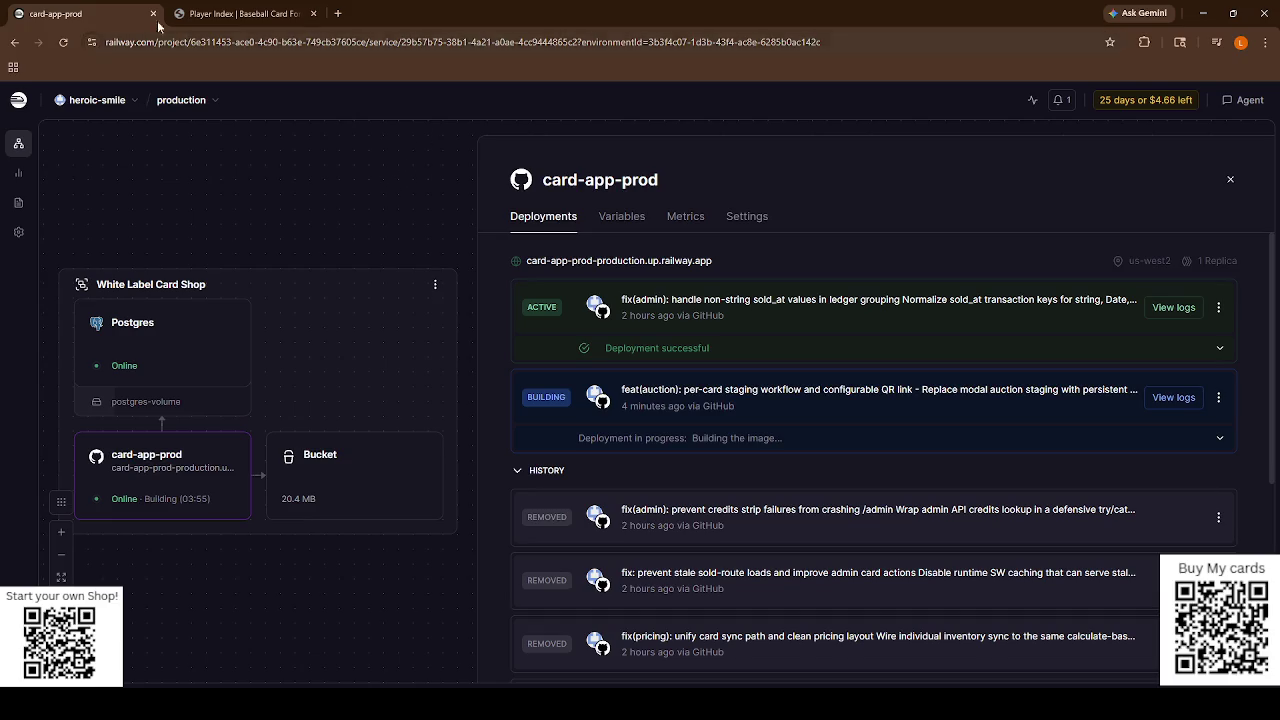
Watch the deployment's build logs until it is active, then open the live storefront from the service URL.
click(716, 408)
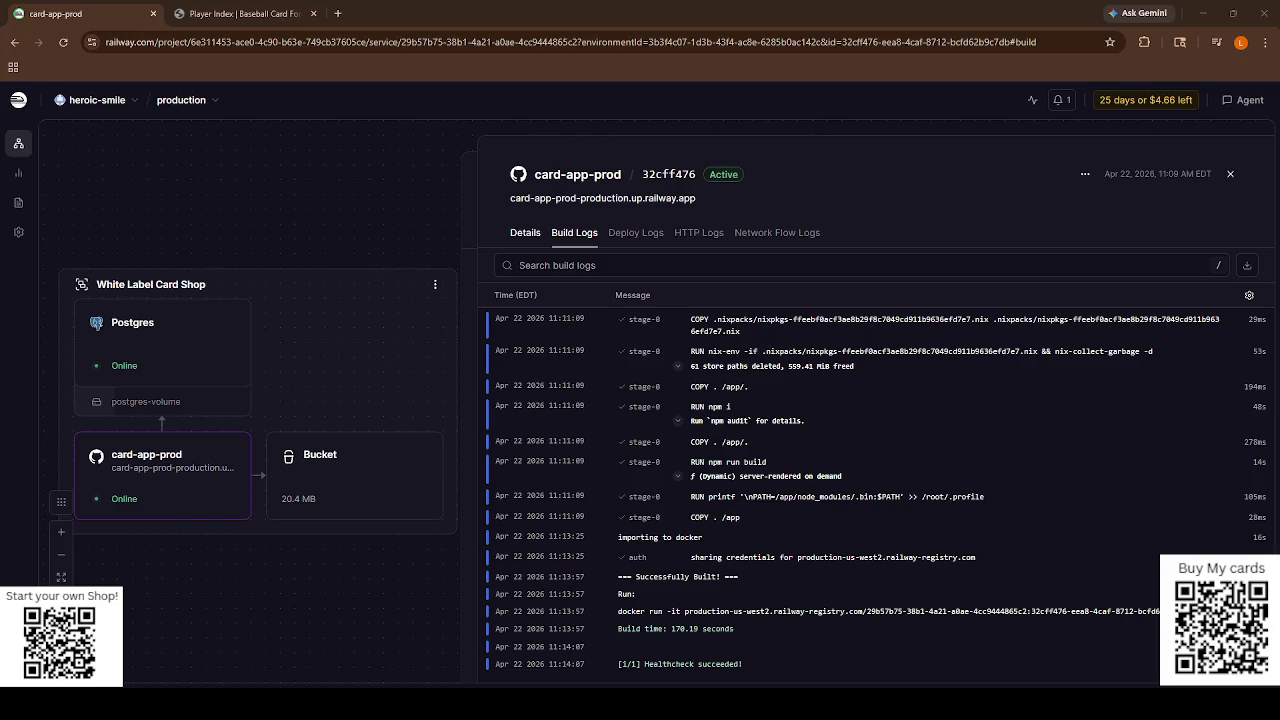
click(528, 237)
click(1230, 174)
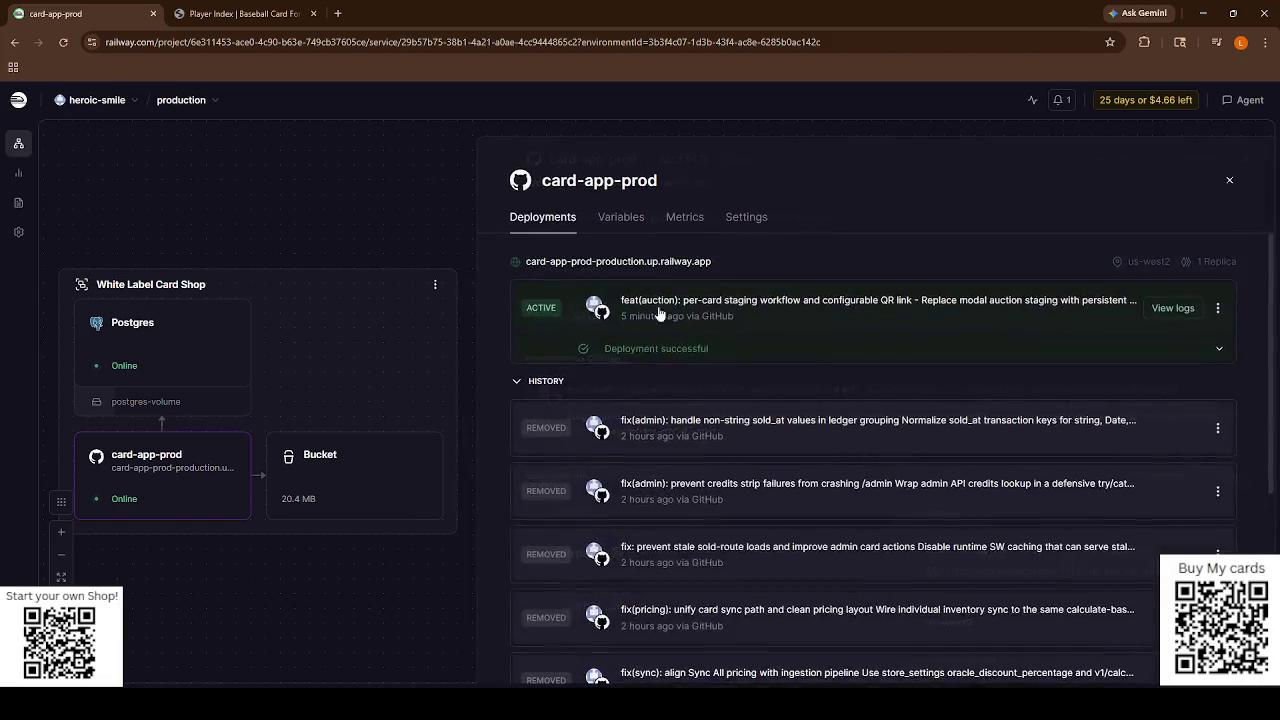
click(560, 261)
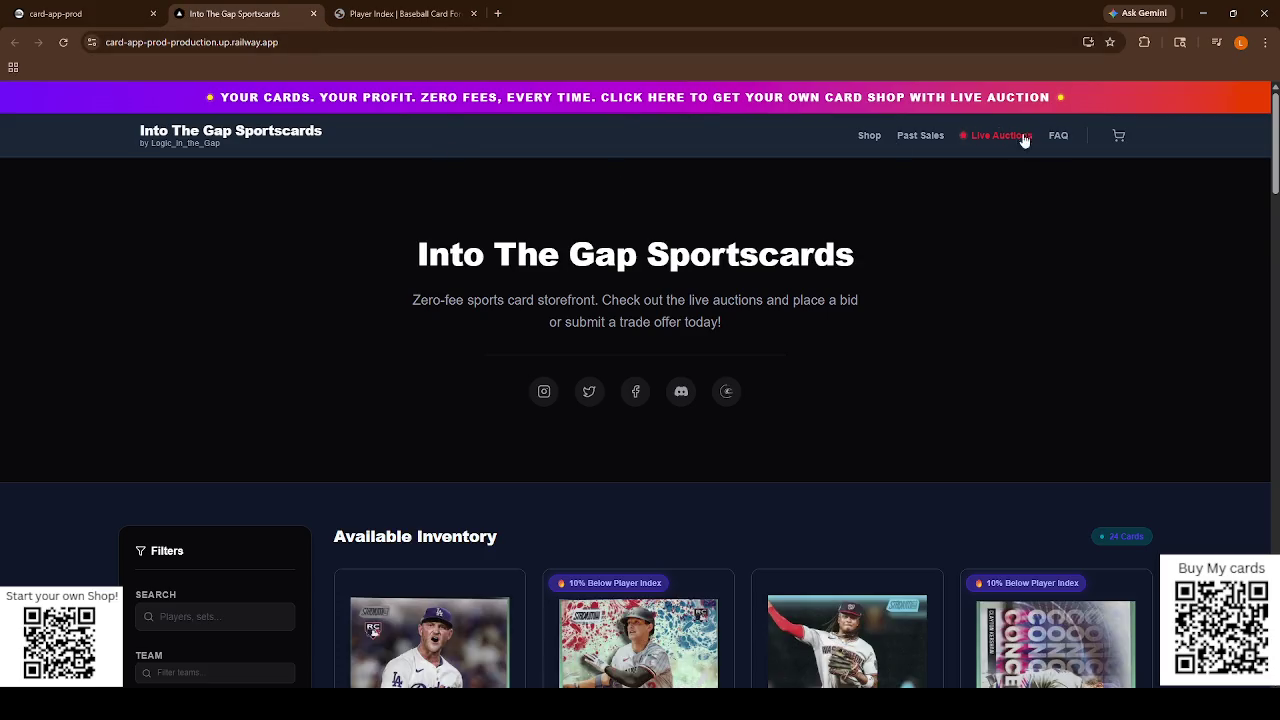
Open the store's public Live Auctions page from the header.
click(984, 143)
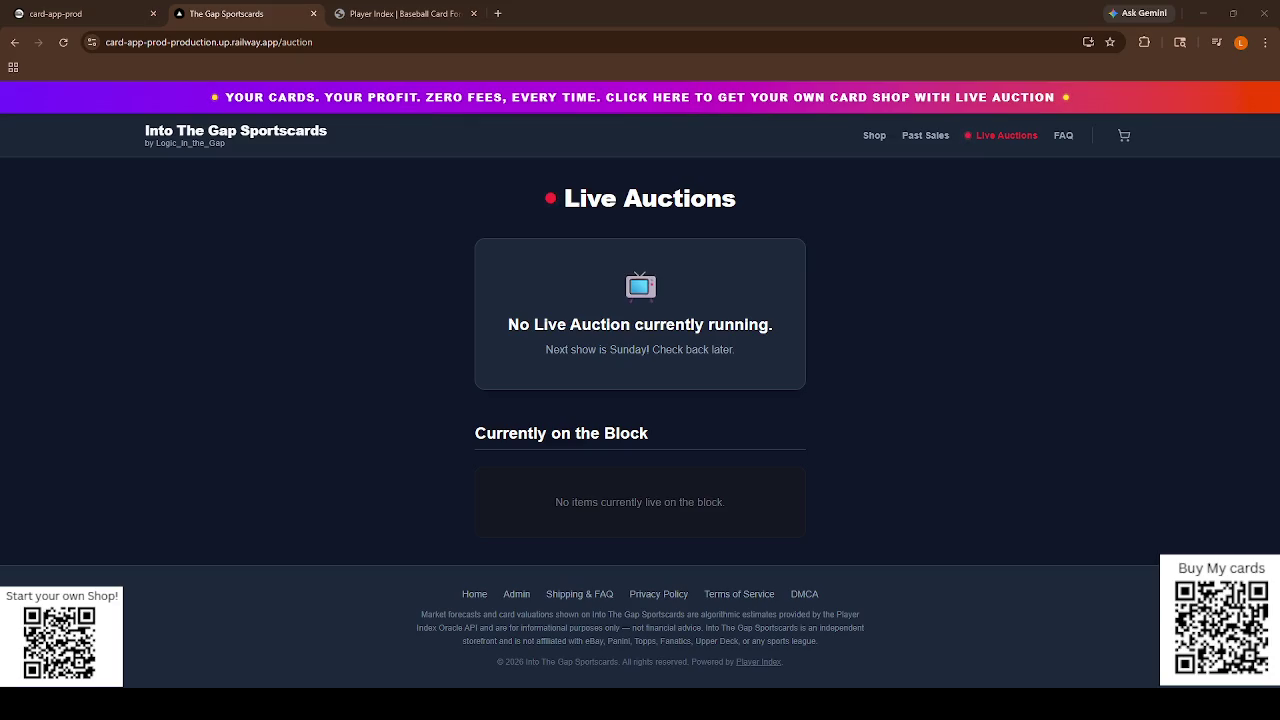
In Admin, select the Ben Casparius card and commit it to the auction block.
click(516, 594)
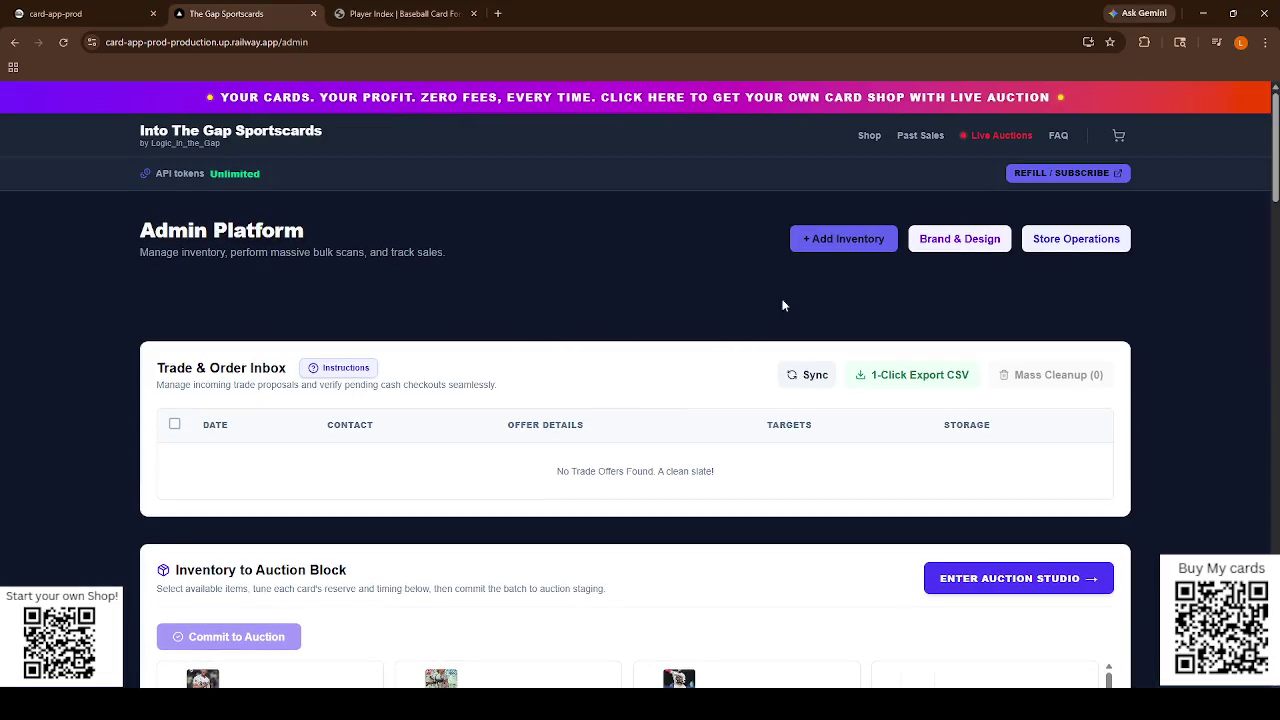
scroll(972, 260, down, 3)
scroll(970, 284, down, 5)
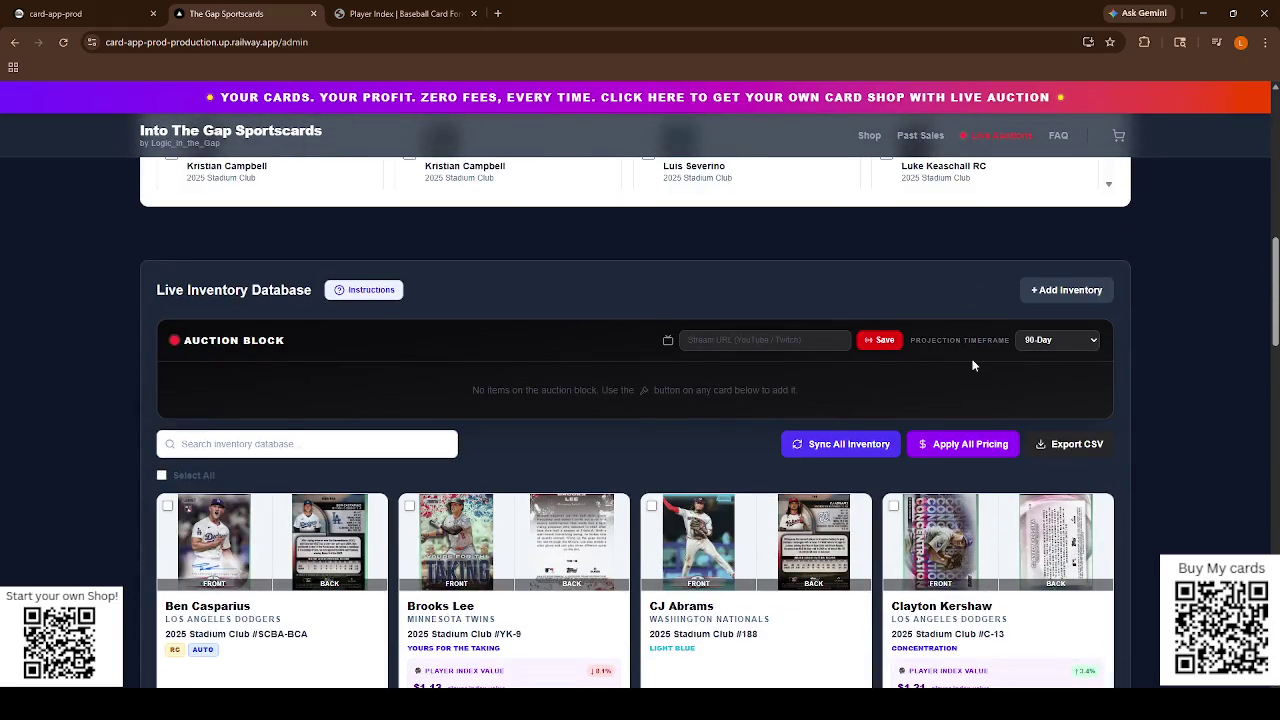
scroll(866, 369, down, 4)
scroll(864, 365, up, 8)
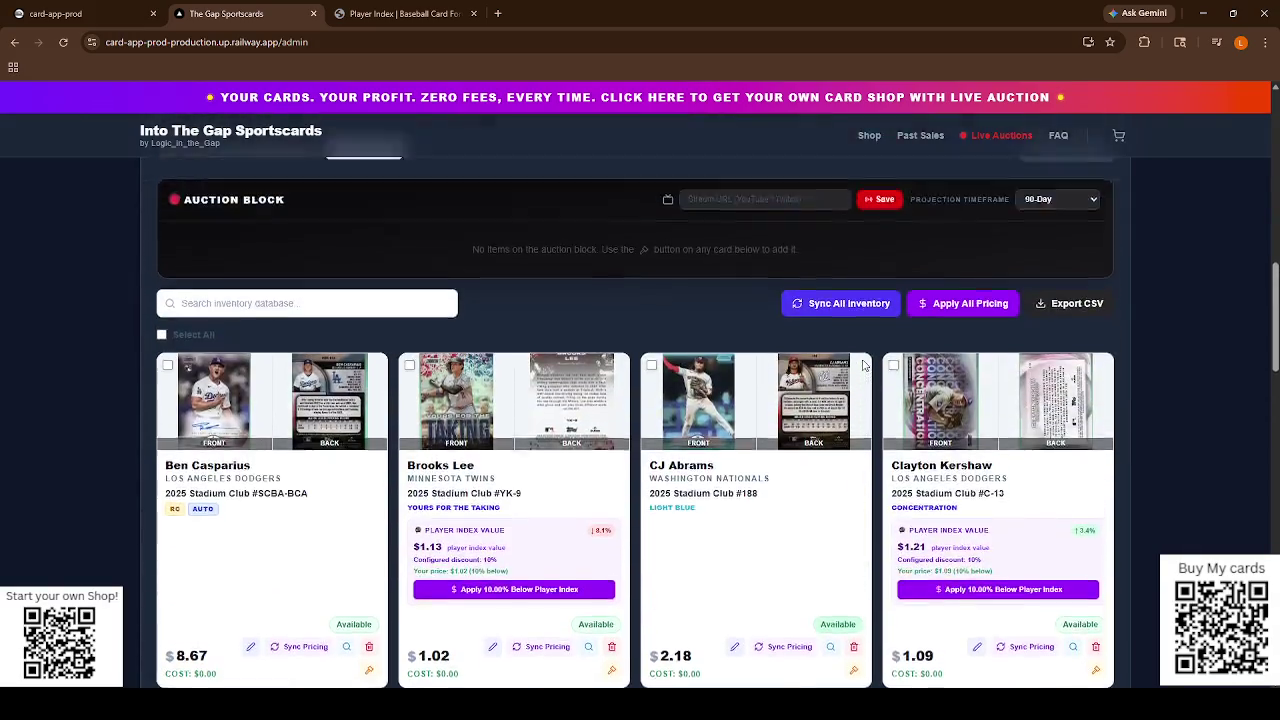
scroll(498, 318, up, 2)
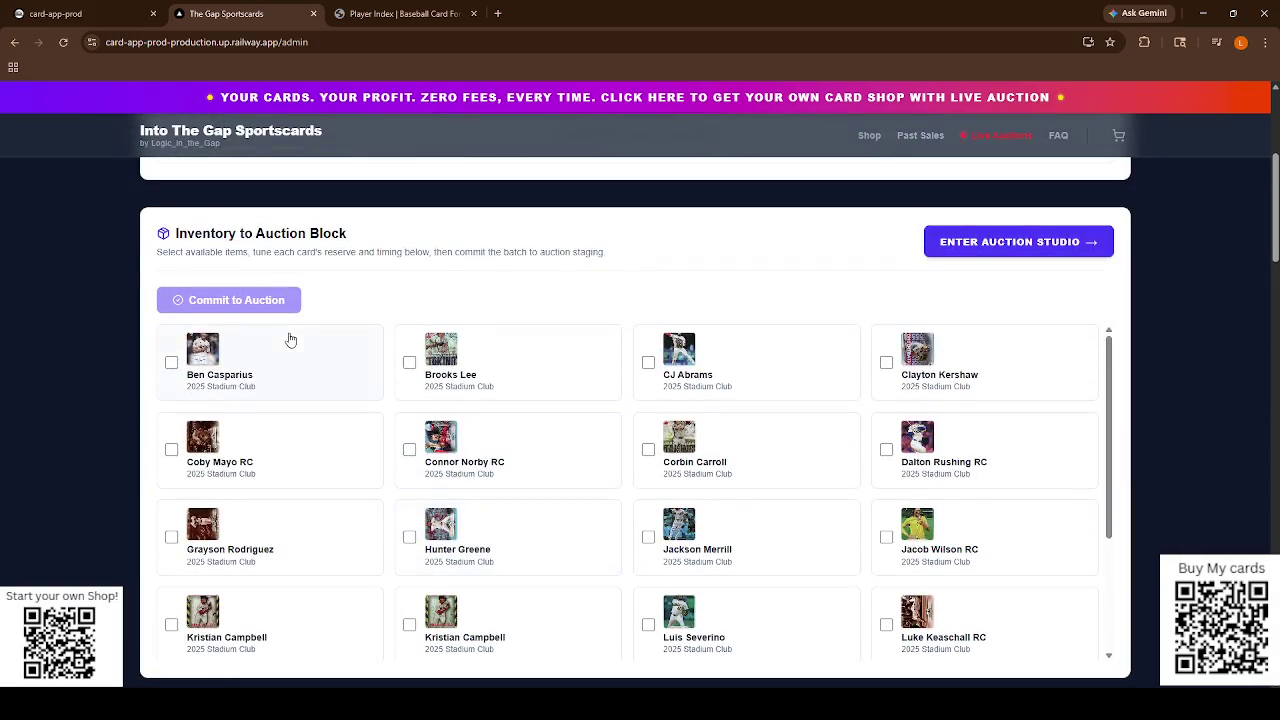
click(219, 372)
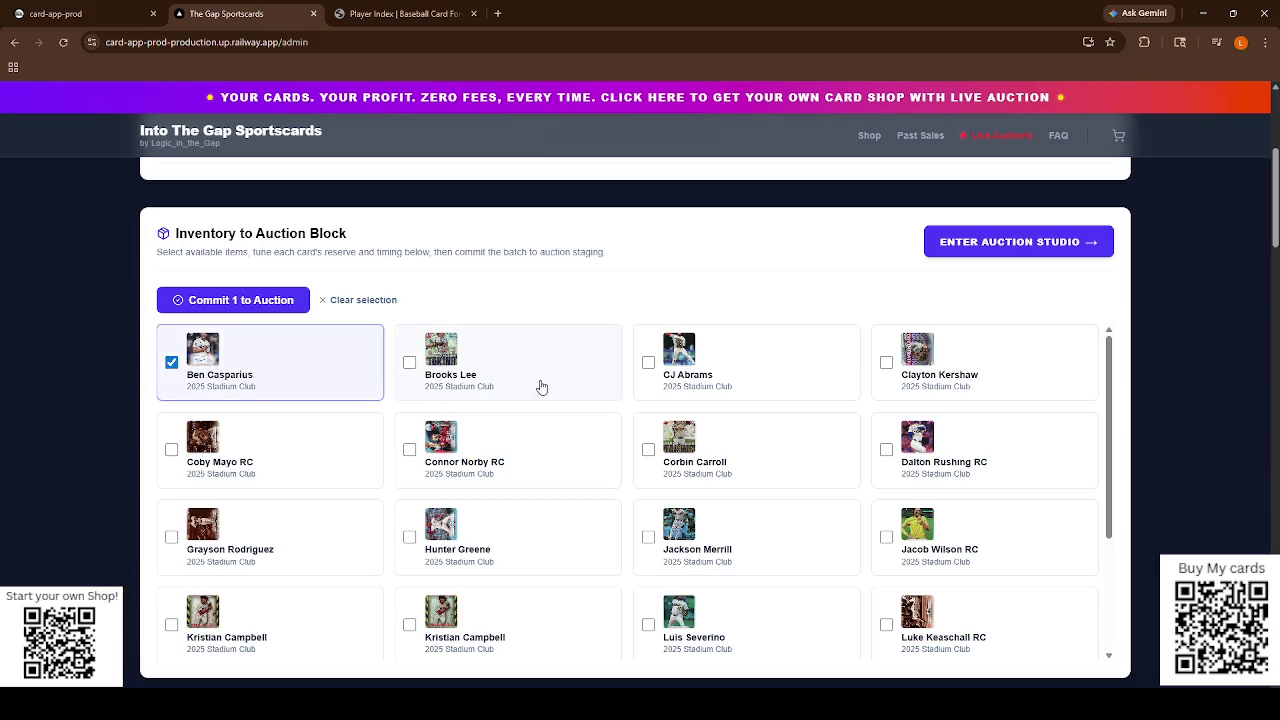
click(249, 303)
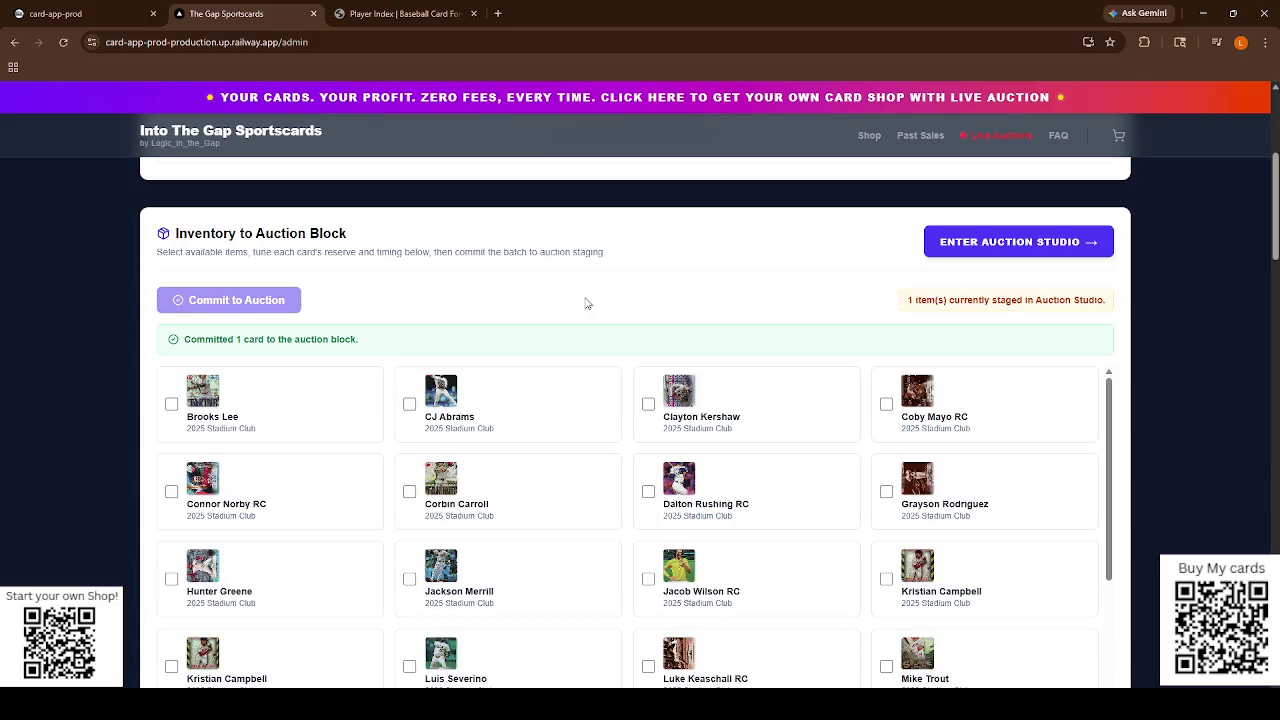
Enter the Live Auction Studio and select Ben Casparius's reserve price field.
click(990, 243)
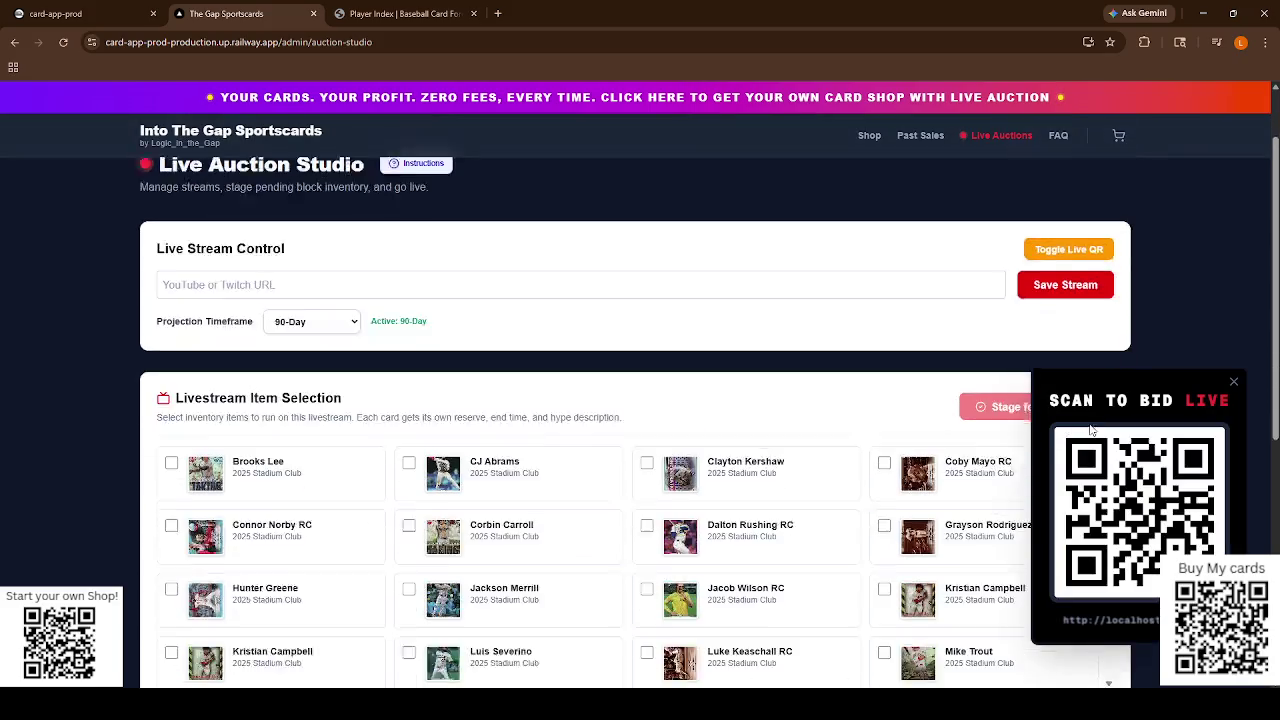
scroll(807, 530, down, 7)
click(716, 491)
Enter a reserve price of 15 and dismiss the Scan to Bid QR overlay.
text(15)
click(921, 494)
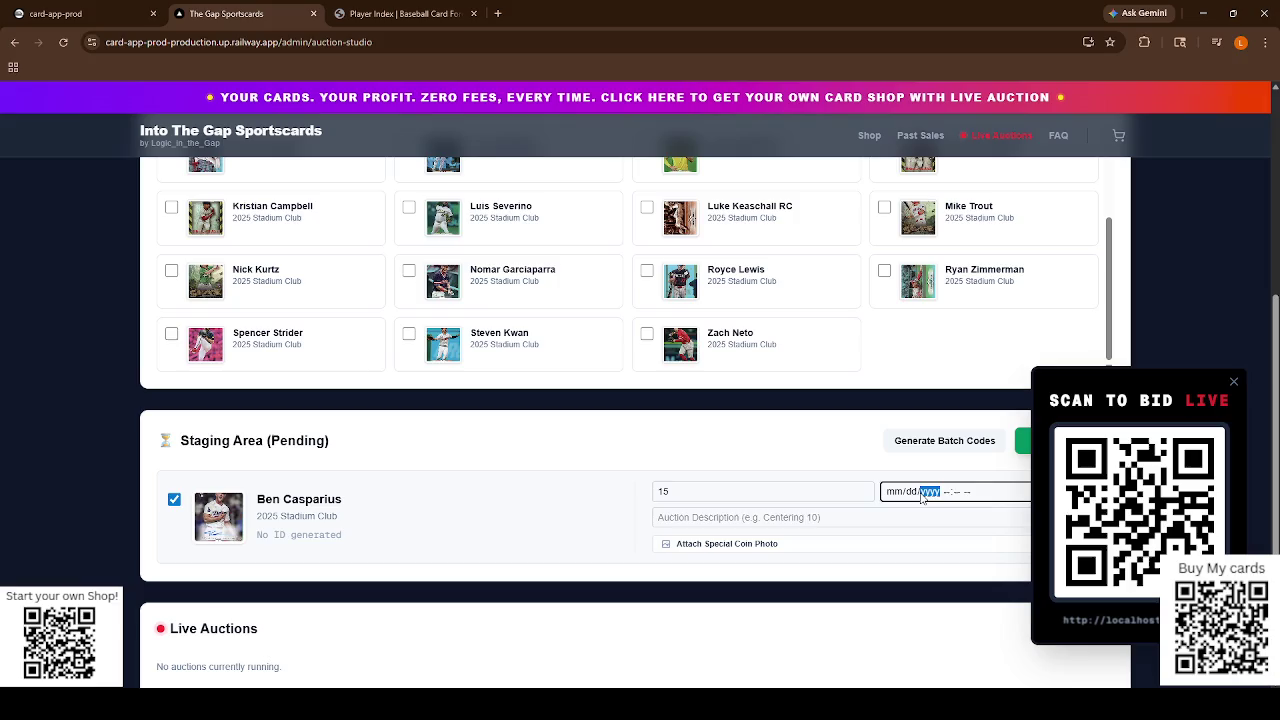
drag(1153, 401, 1151, 359)
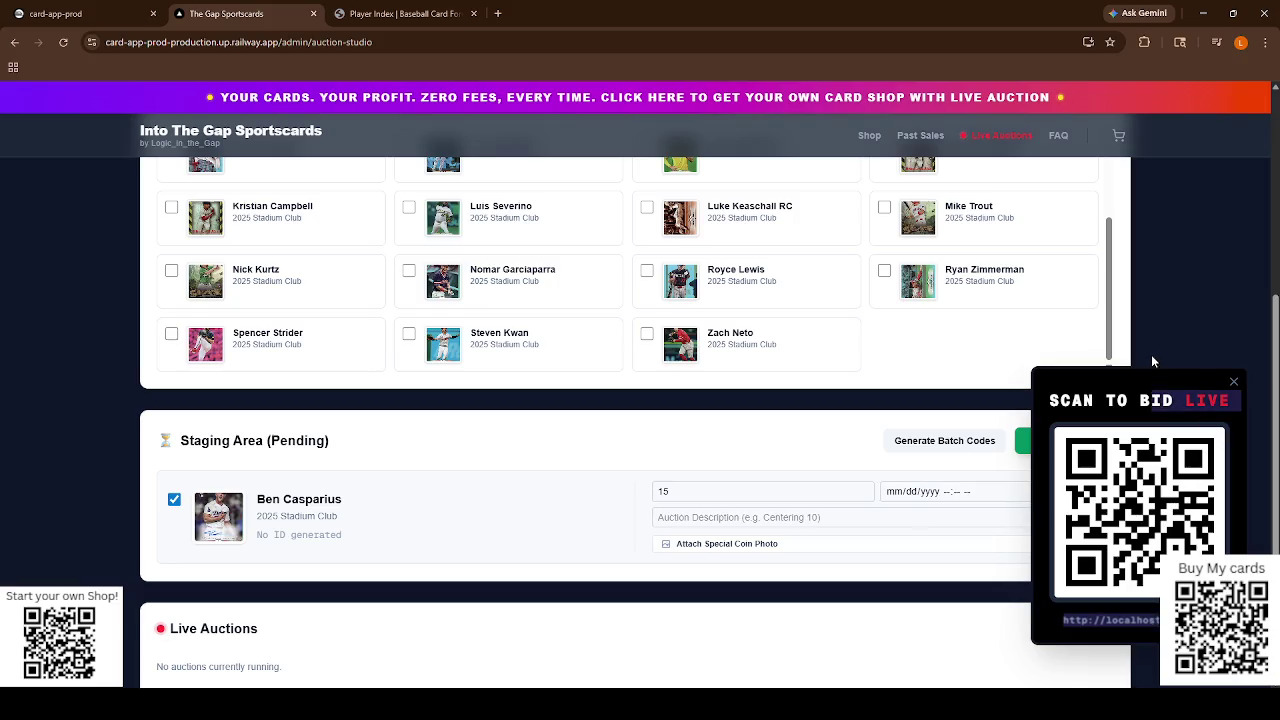
click(1234, 384)
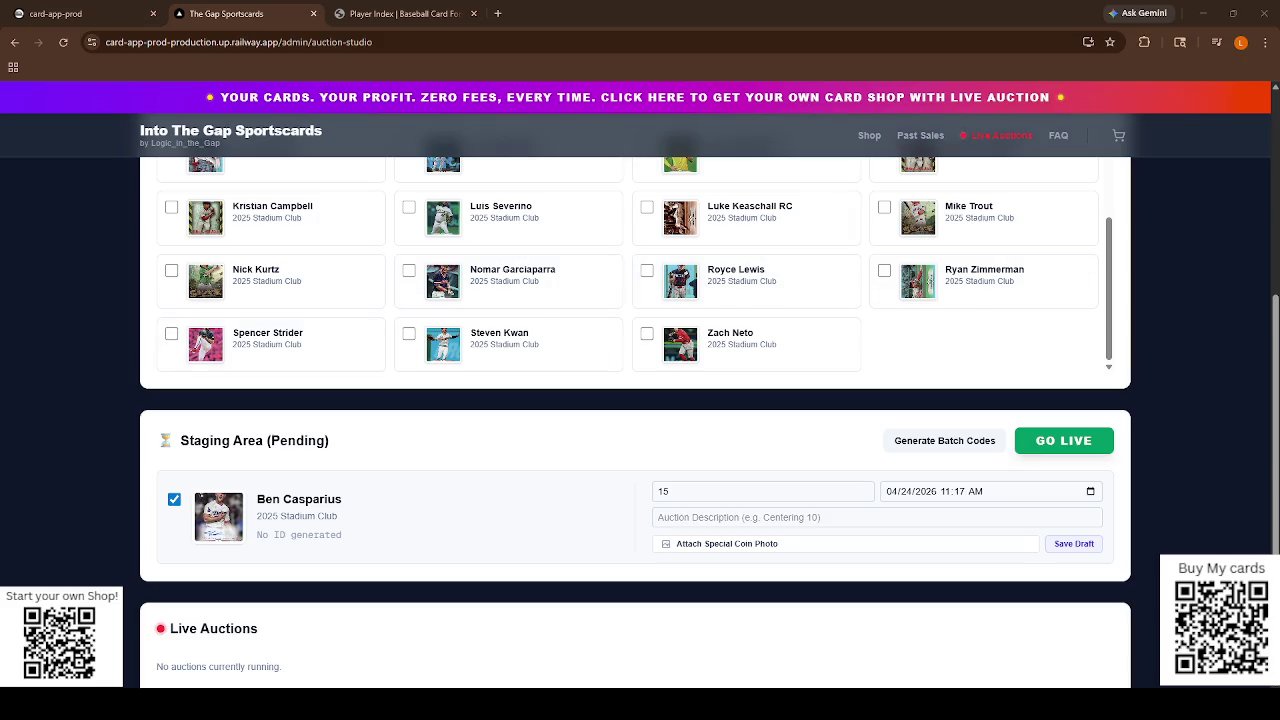
Set the auction start to 04/24/2026 12:00 PM and save the draft.
scroll(640, 400, down, 2)
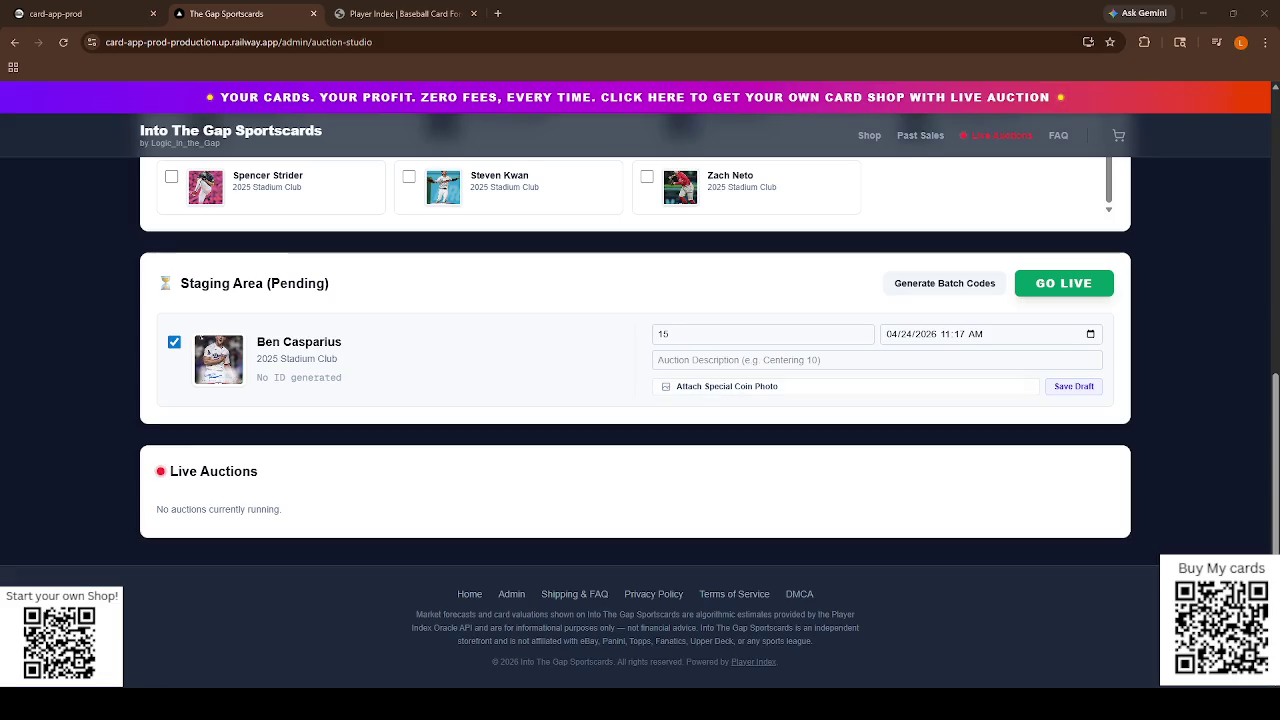
click(955, 360)
click(967, 338)
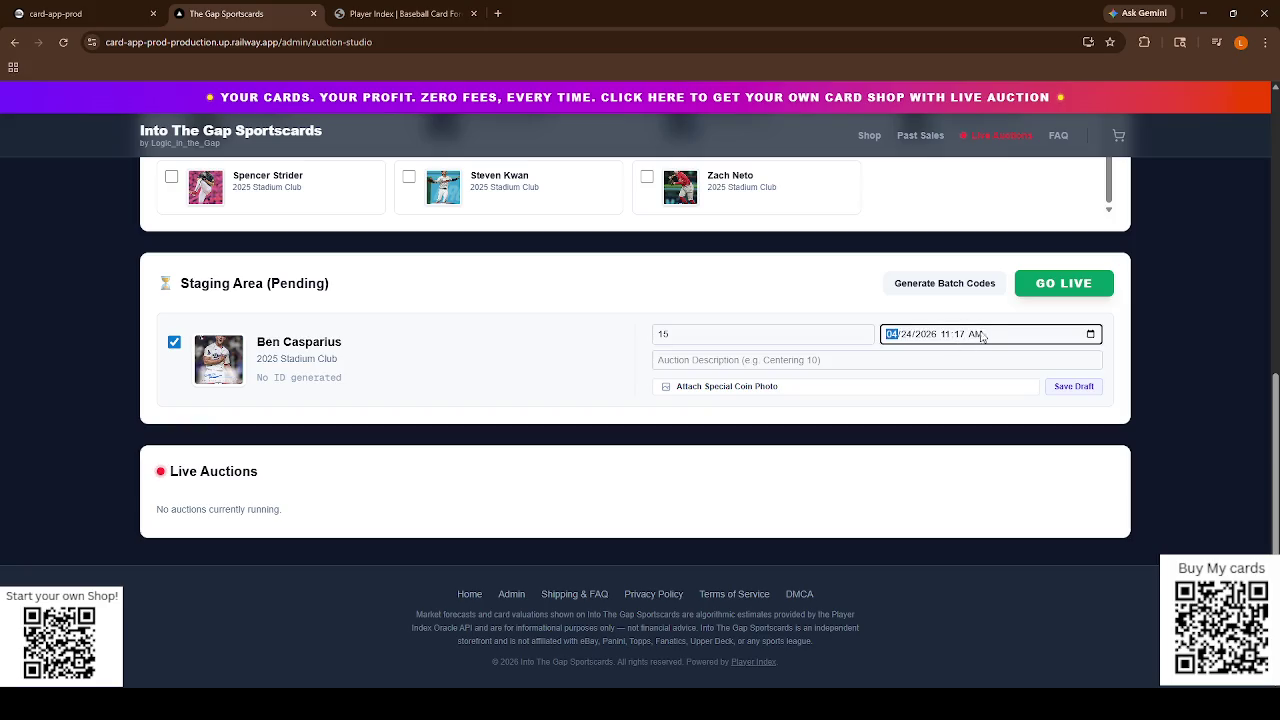
click(1098, 347)
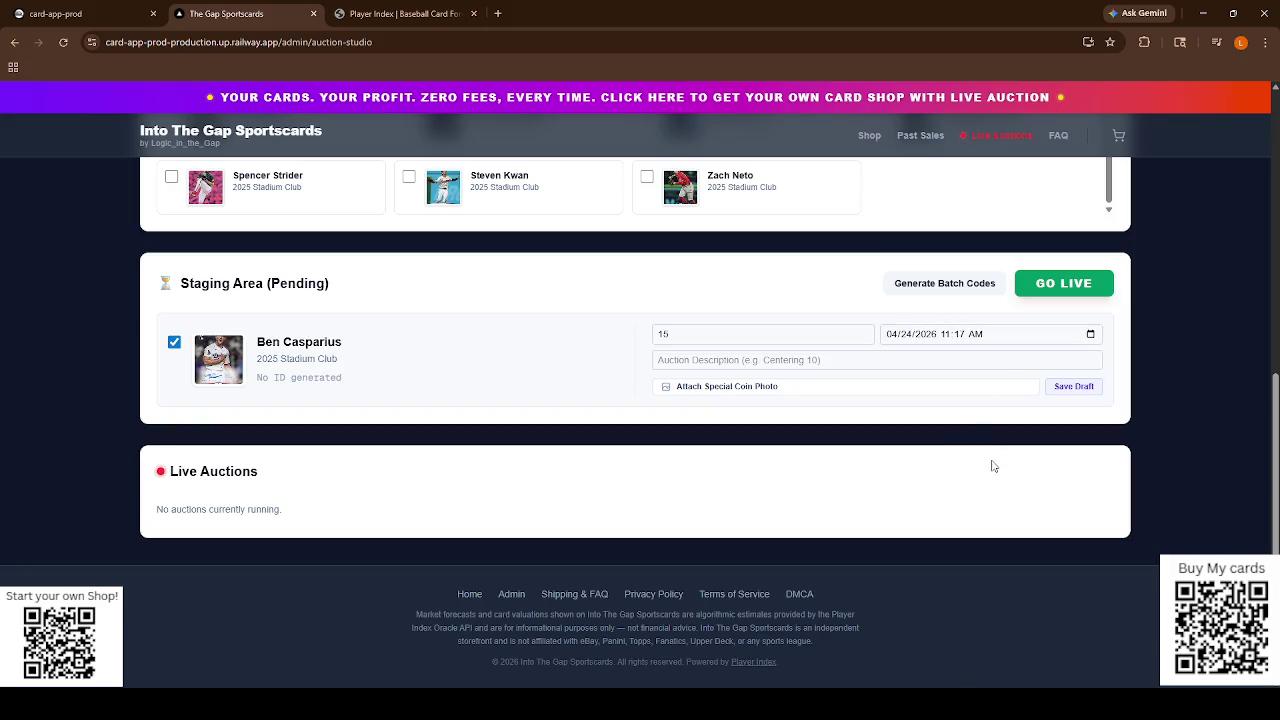
click(1058, 386)
click(952, 338)
click(960, 336)
text(00)
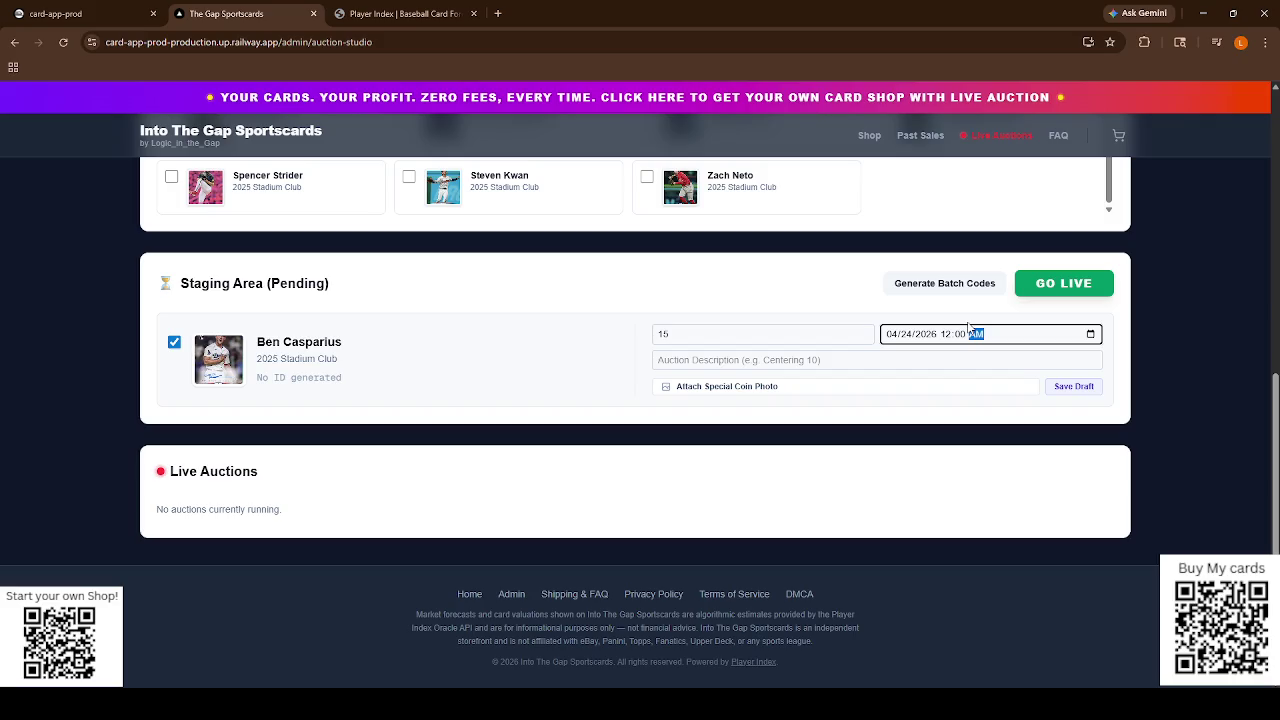
text(p)
click(1060, 389)
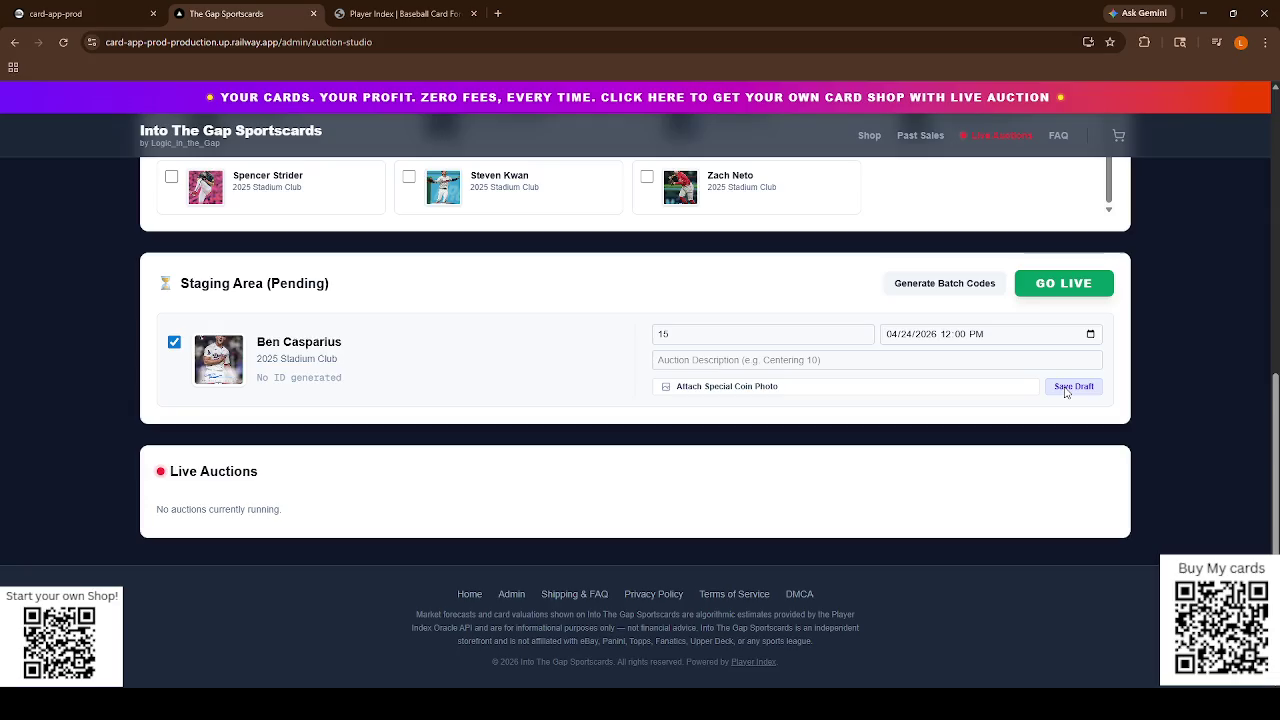
Acknowledge the saved draft and generate batch codes for the staged card.
click(769, 129)
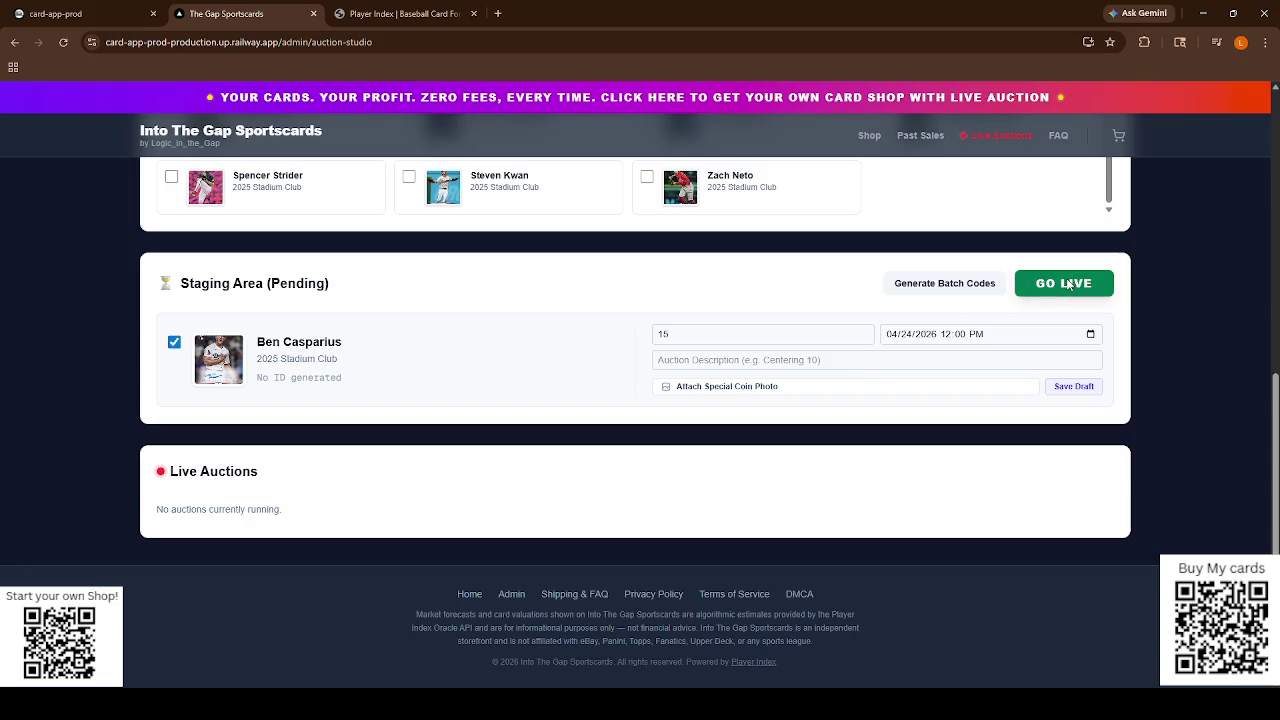
click(968, 287)
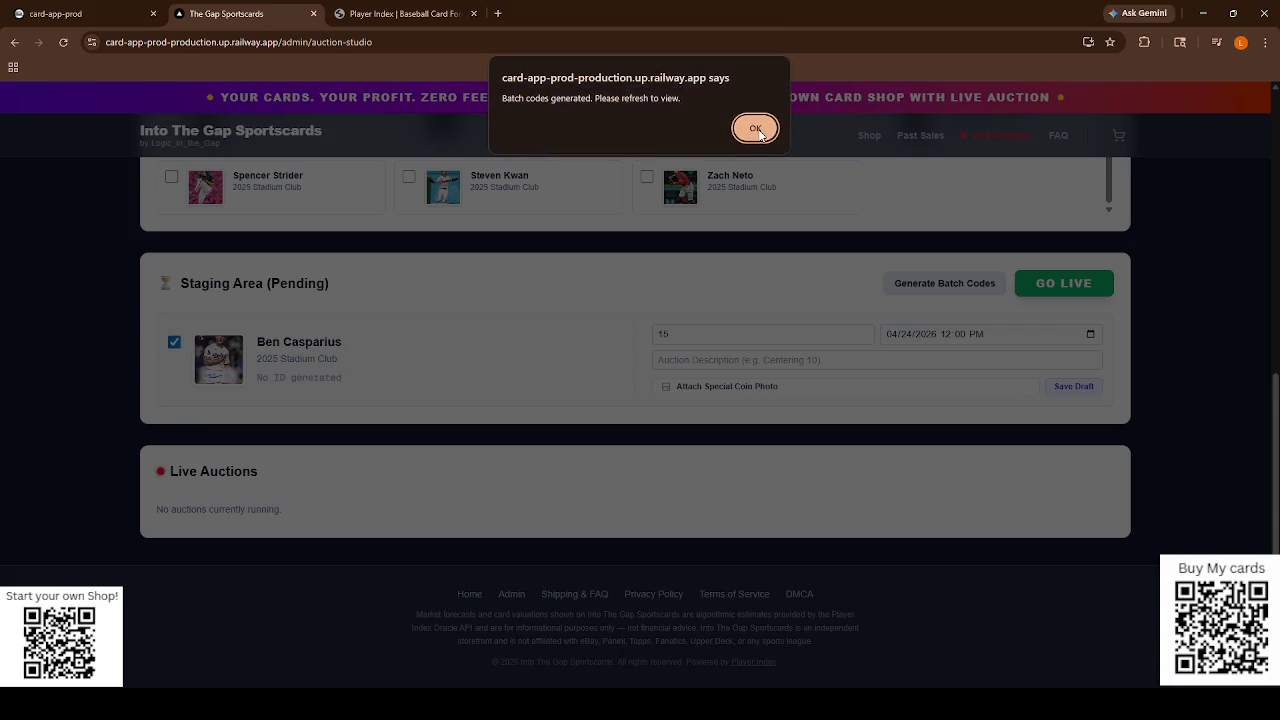
click(752, 127)
Send Ben Casparius live and save the auction draft again.
click(1060, 284)
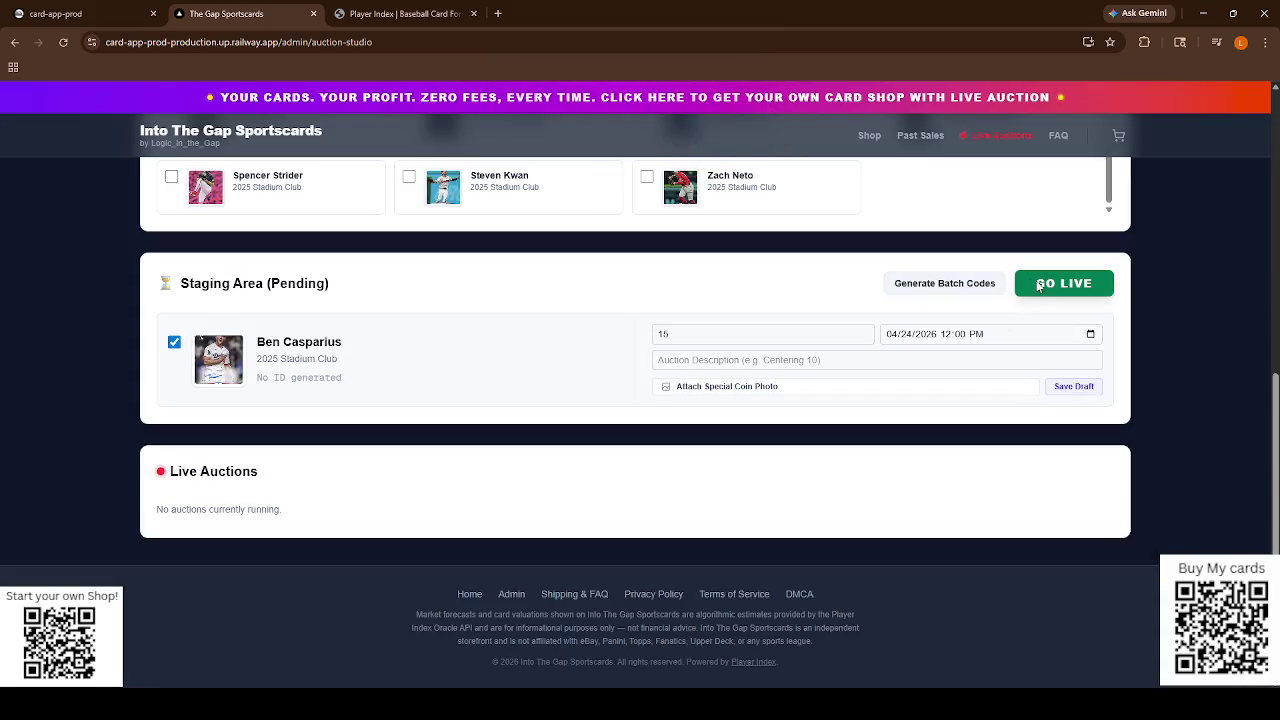
click(1074, 386)
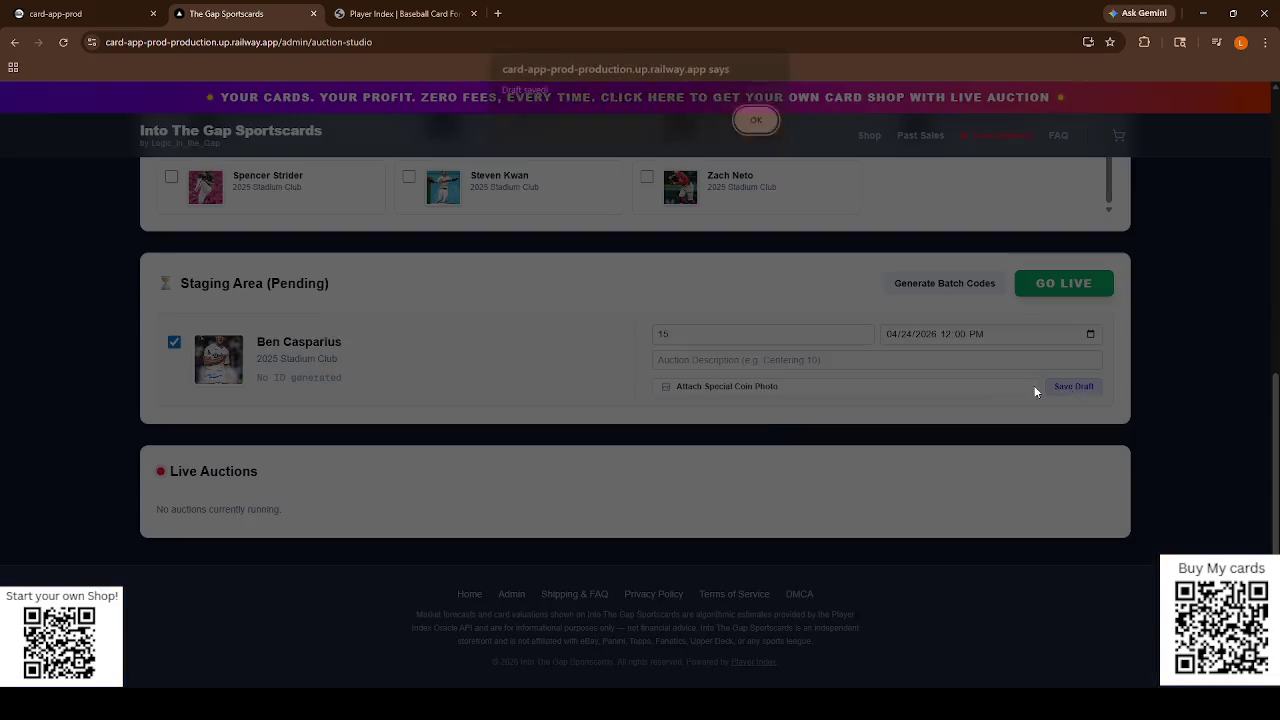
click(748, 136)
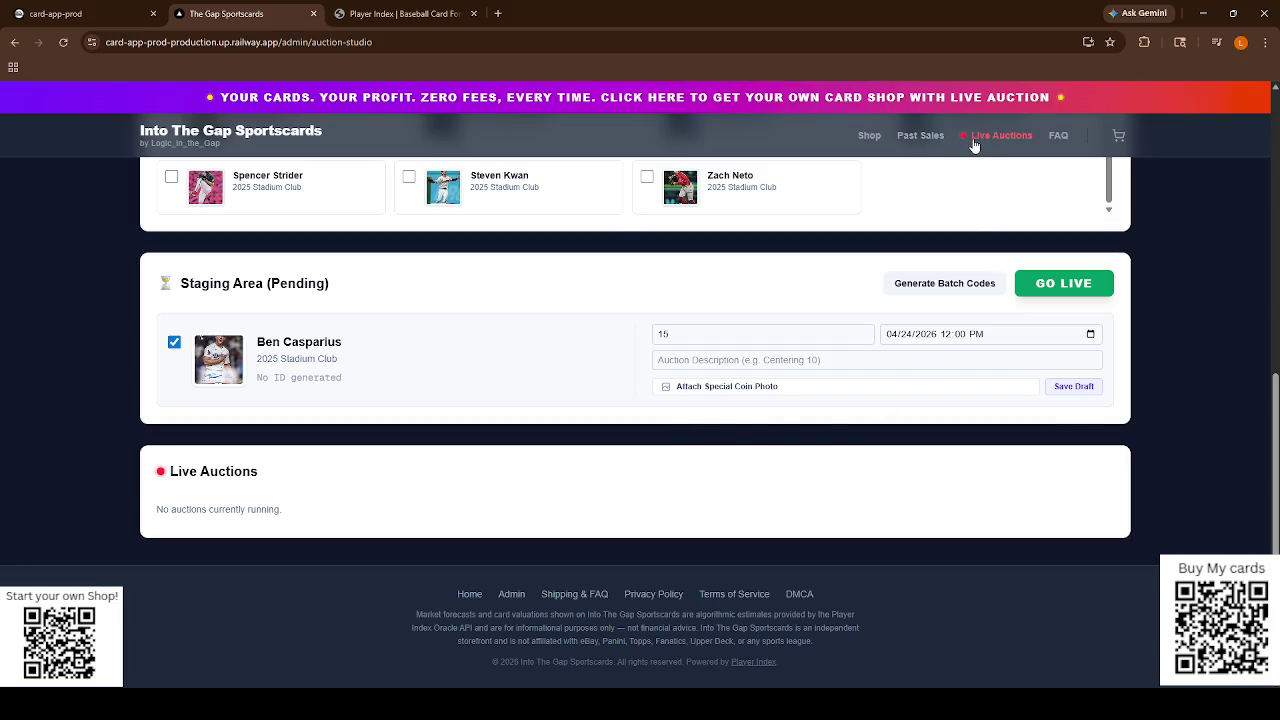
Open the public Live Auctions page and check that Ben Casparius is listed Currently on the Block.
click(975, 137)
scroll(470, 434, down, 4)
scroll(460, 425, up, 4)
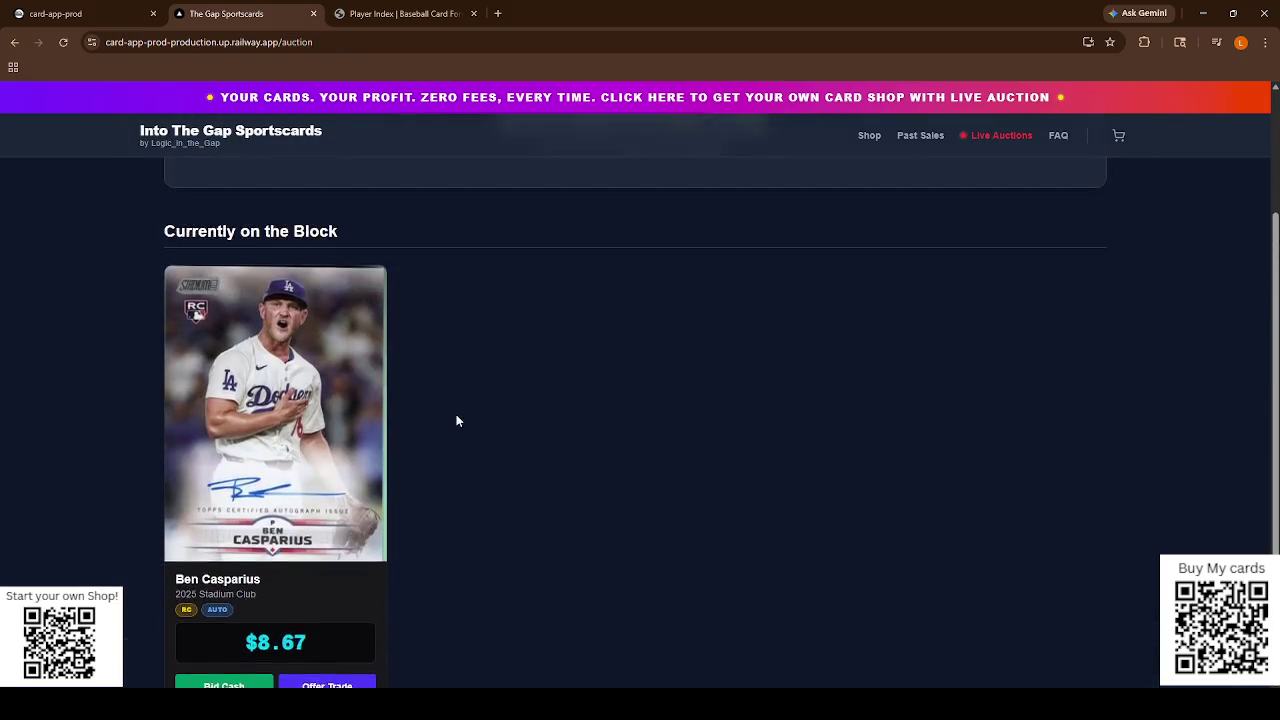
click(344, 45)
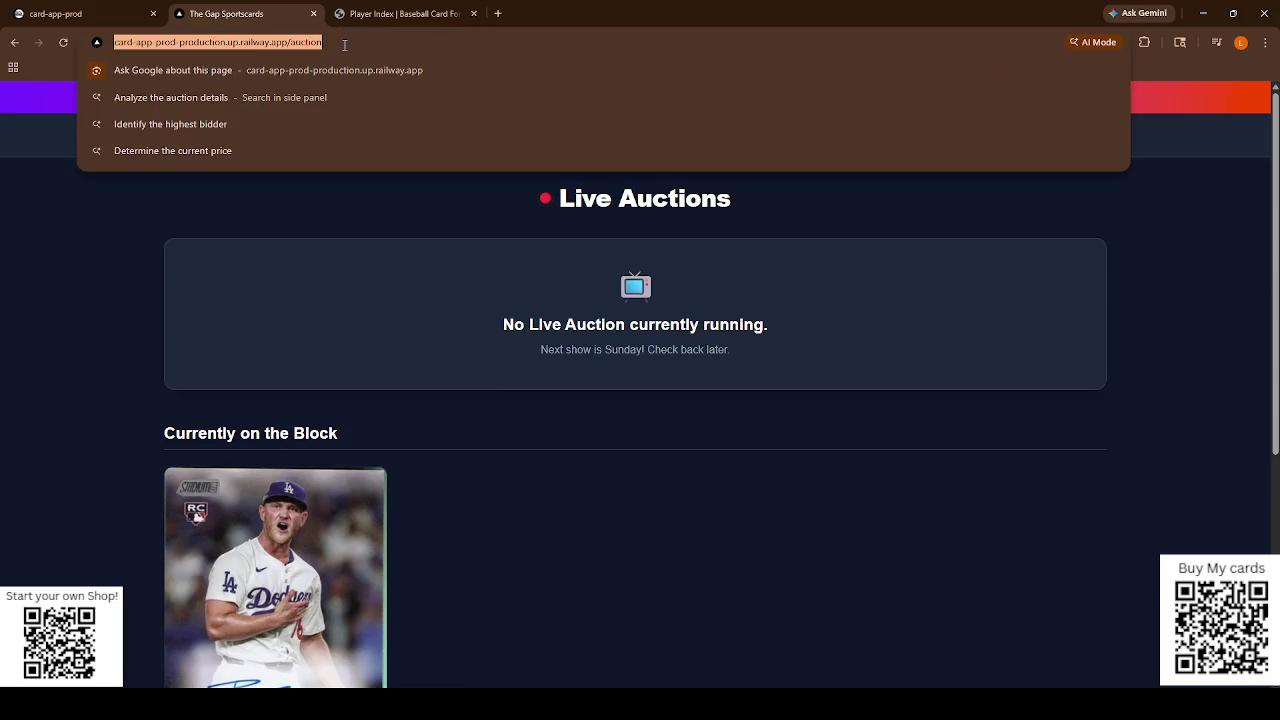
click(500, 14)
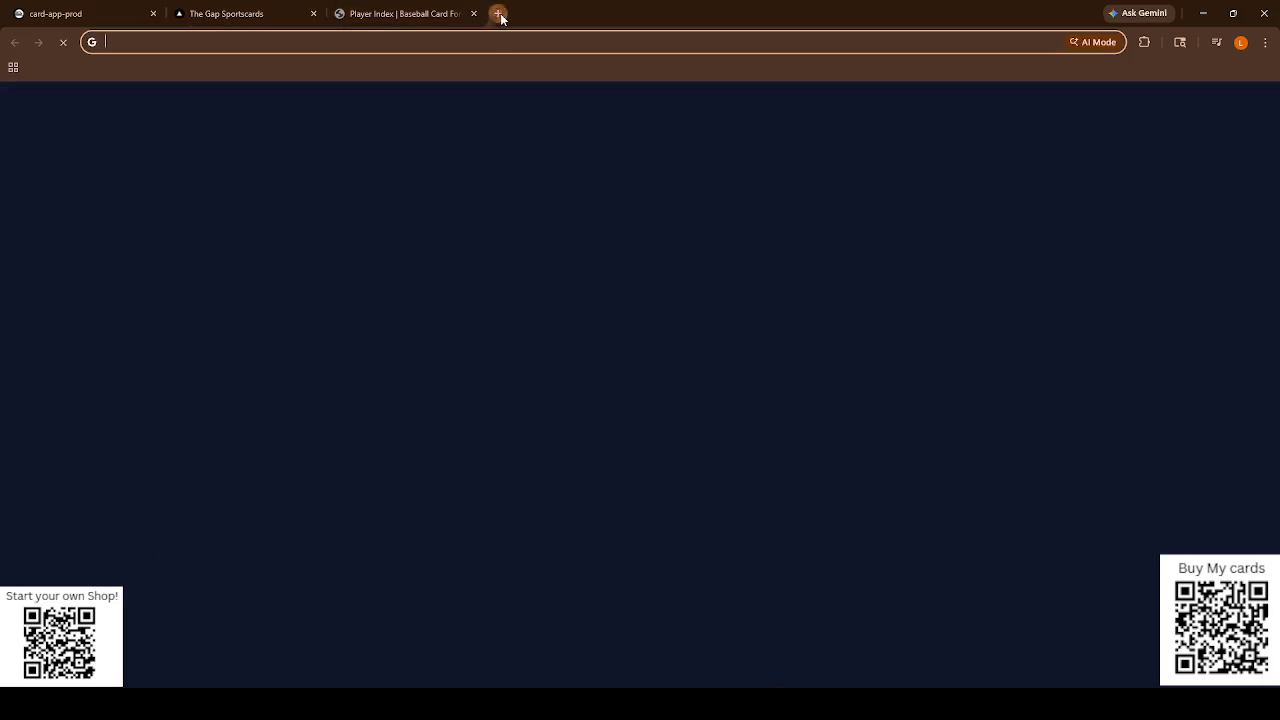
click(634, 14)
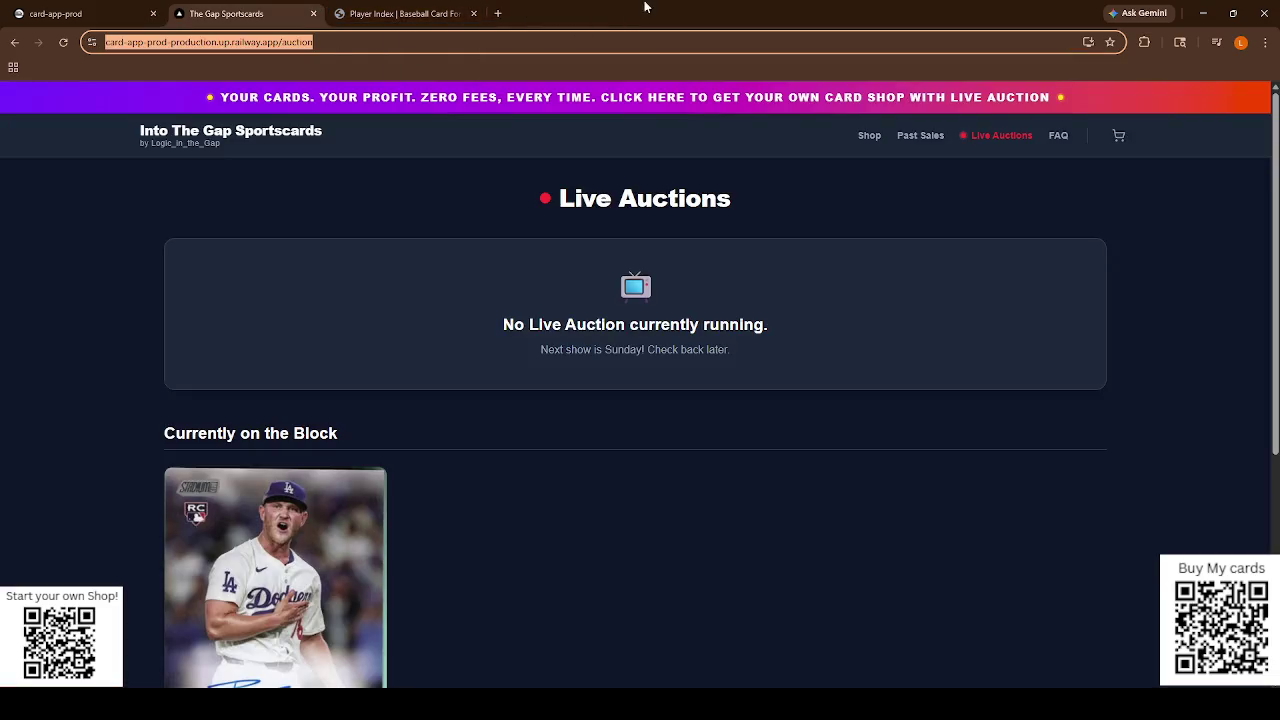
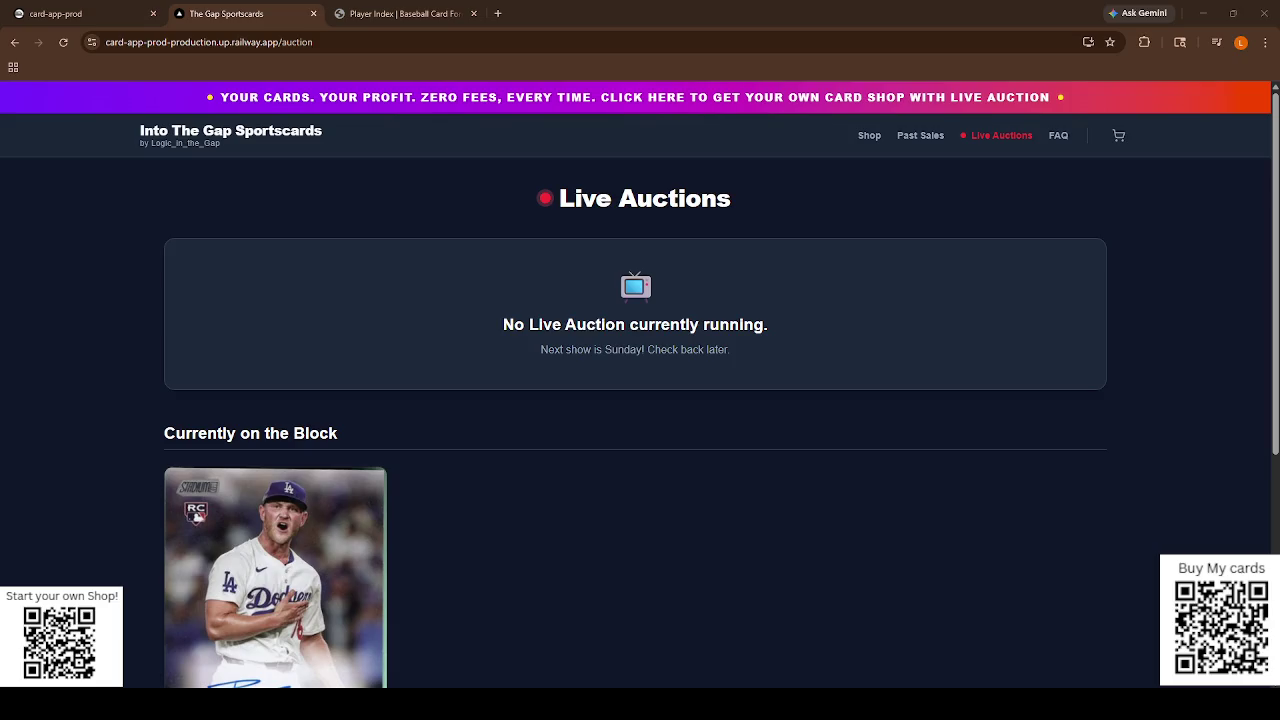
Focus the browser and return to the top of the Live Auctions page.
click(1205, 26)
scroll(640, 400, down, 4)
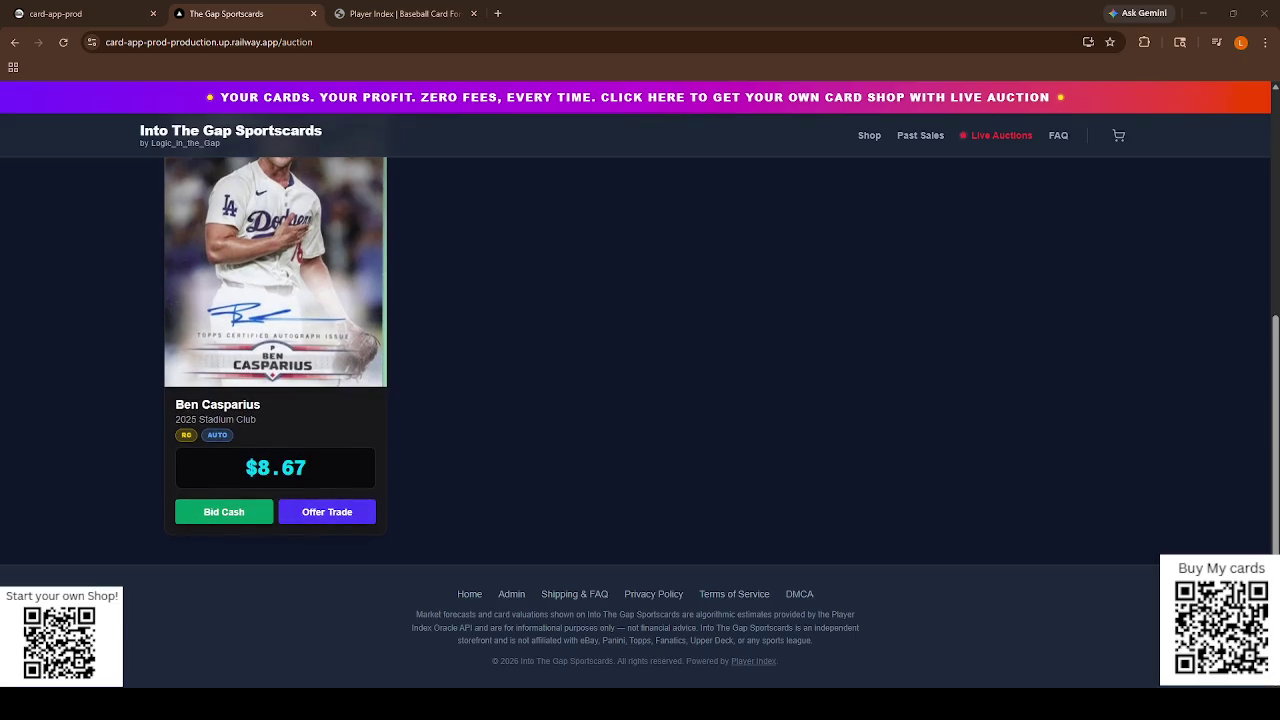
click(301, 469)
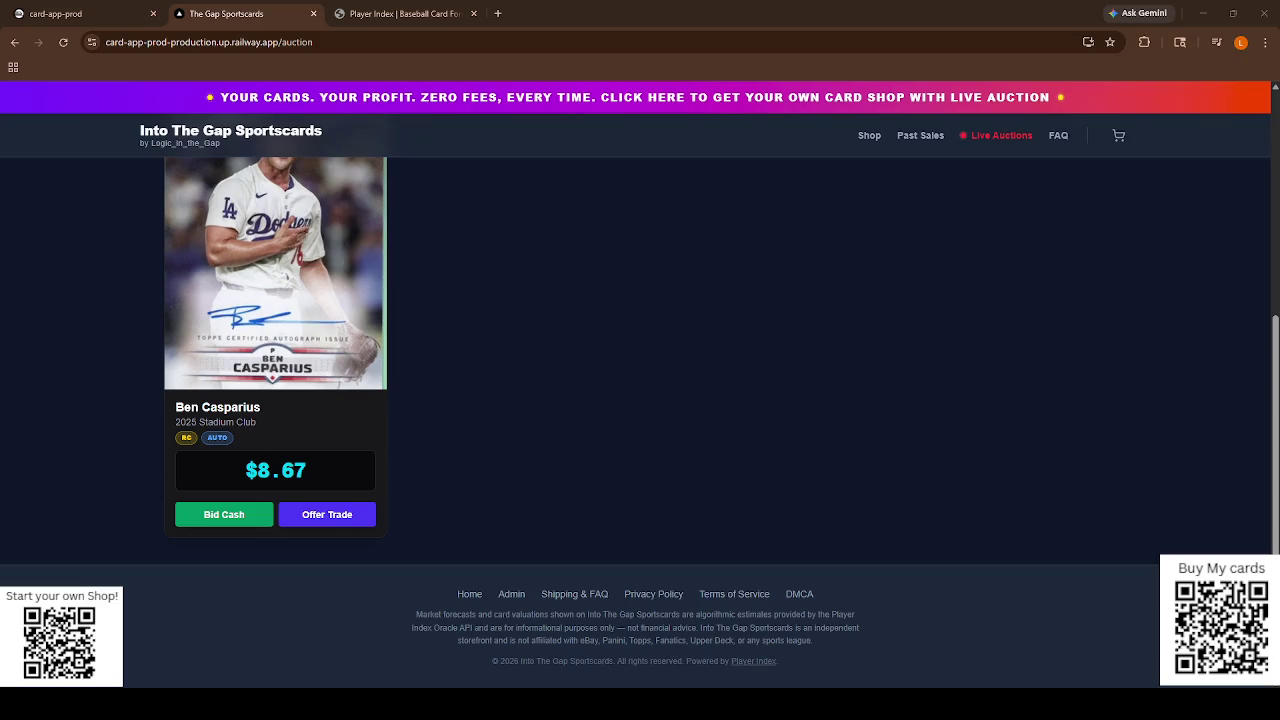
key(Home)
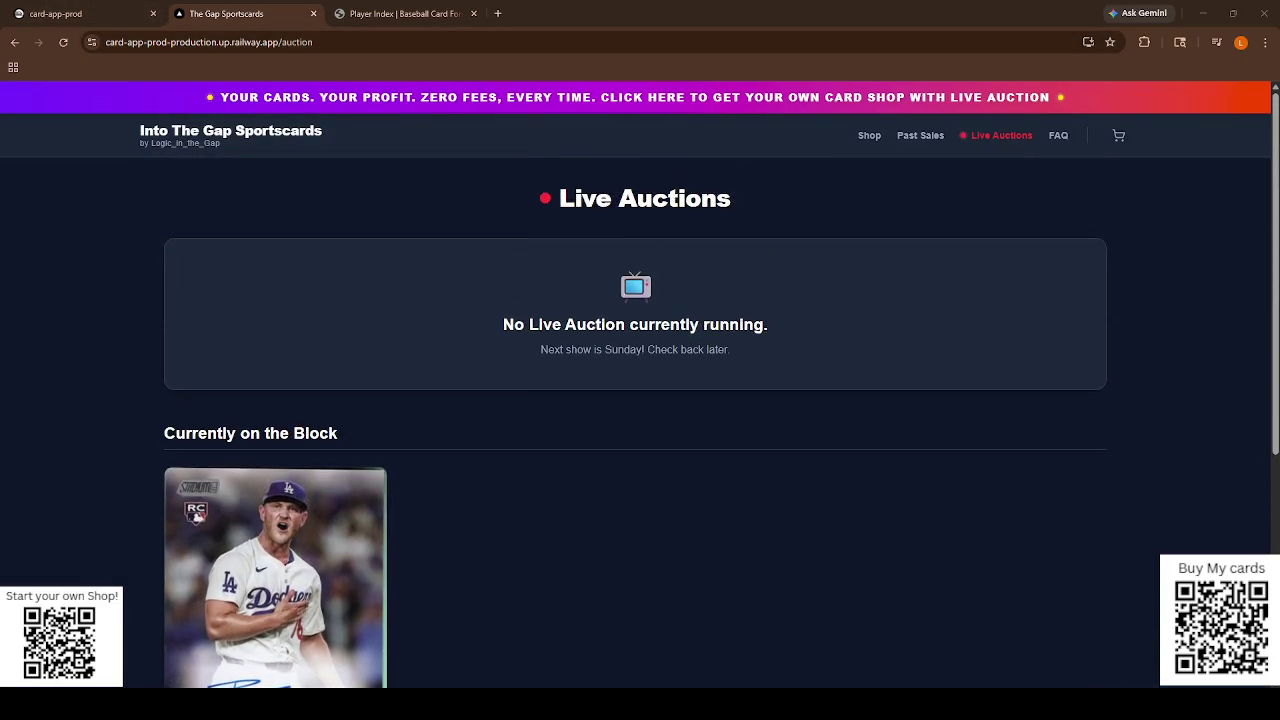
From the shop home page, view the Ben Casparius card's item page, then go back to the grid.
click(240, 145)
scroll(286, 220, down, 3)
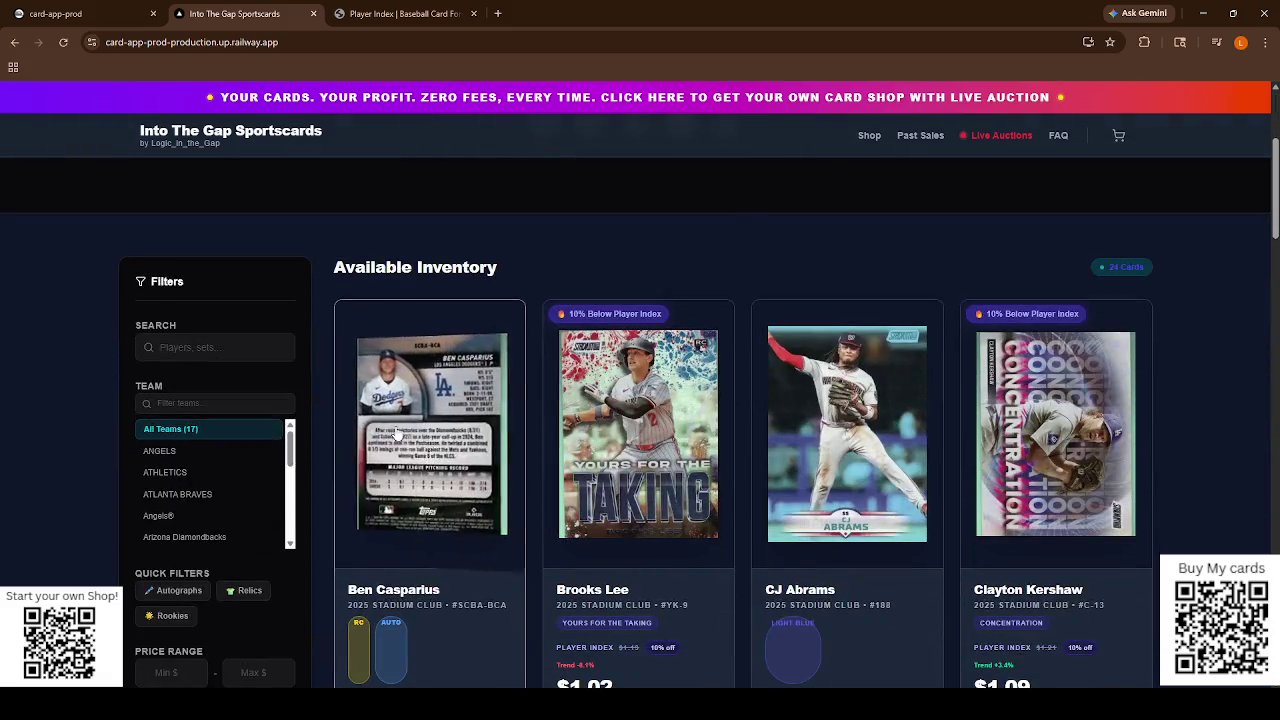
click(397, 433)
scroll(708, 371, down, 2)
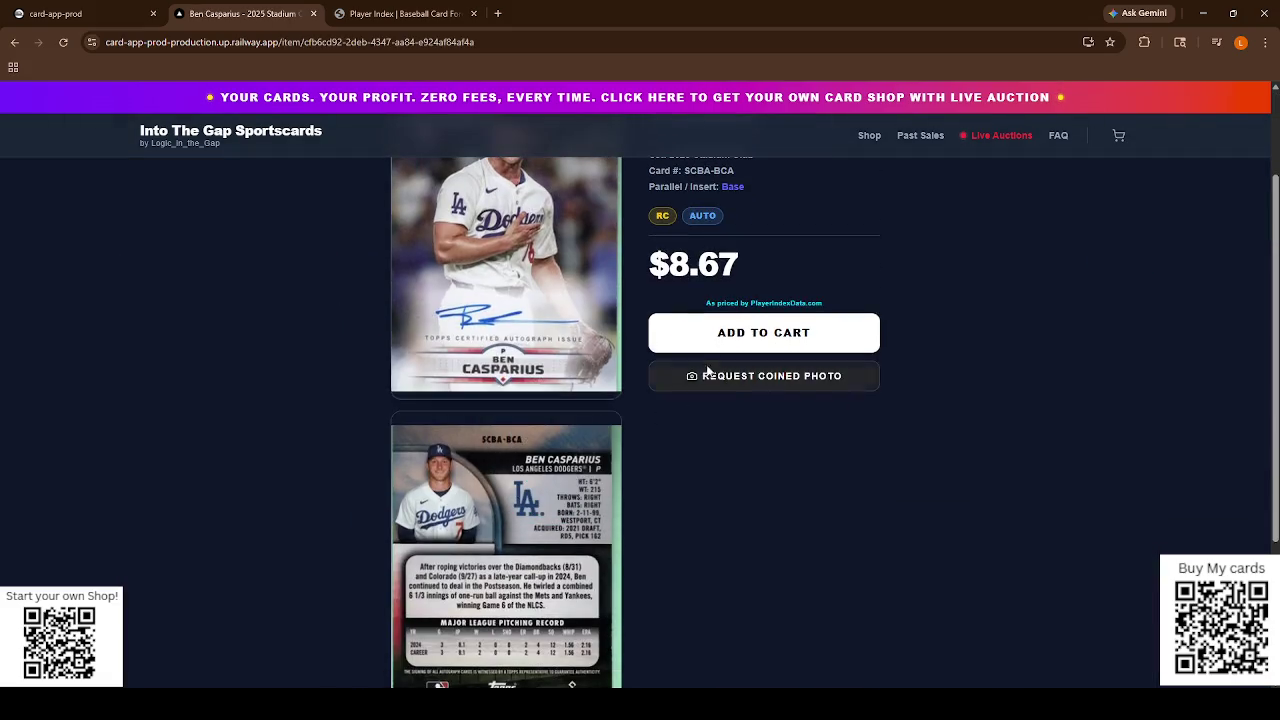
scroll(743, 417, down, 3)
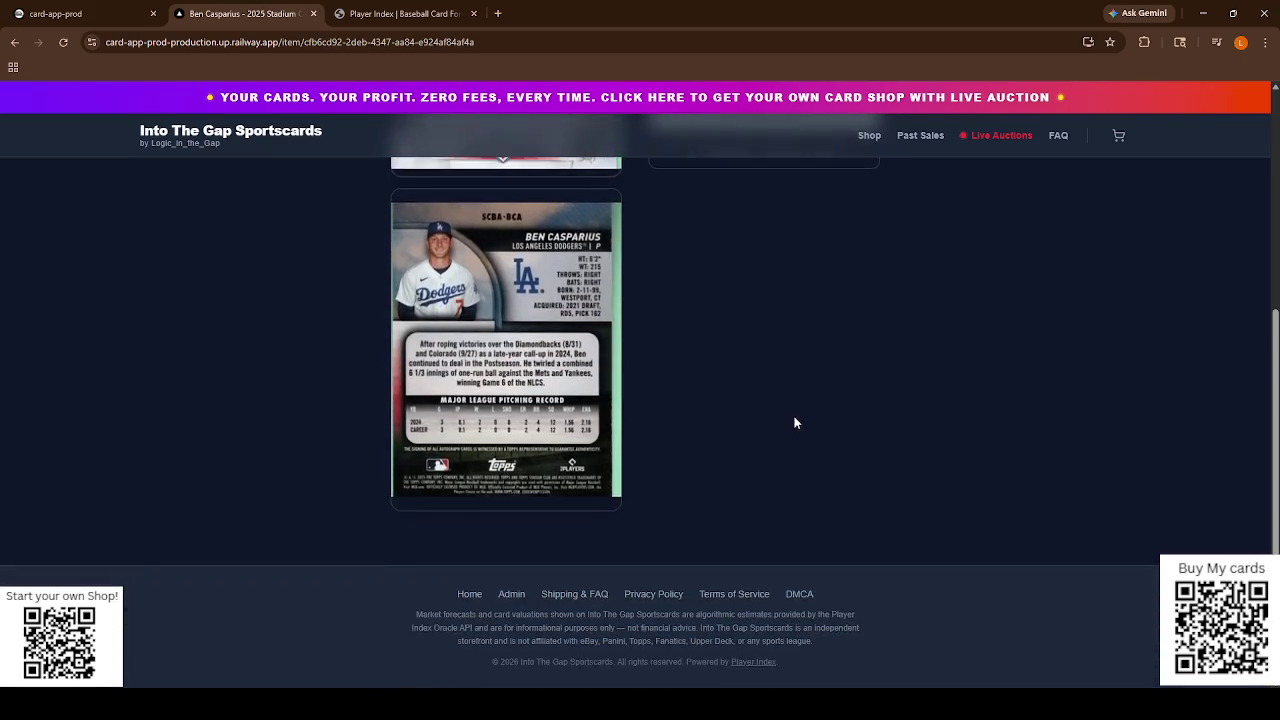
scroll(793, 423, up, 5)
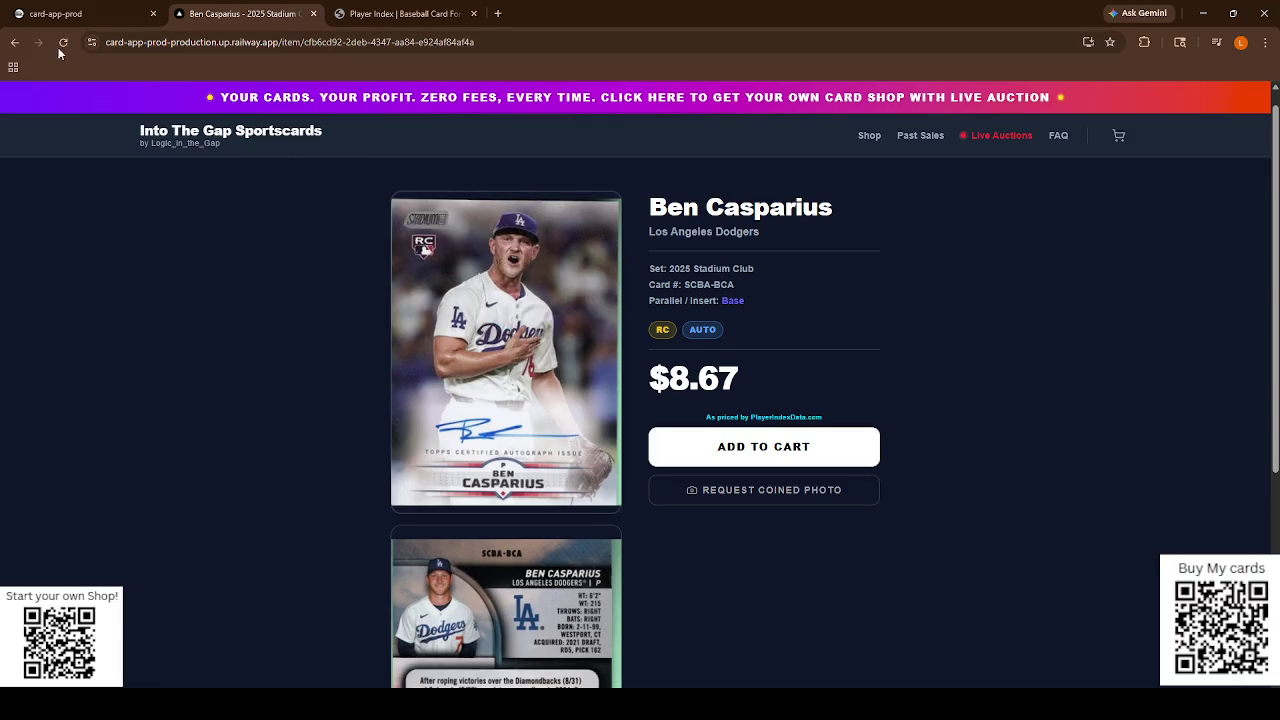
click(14, 42)
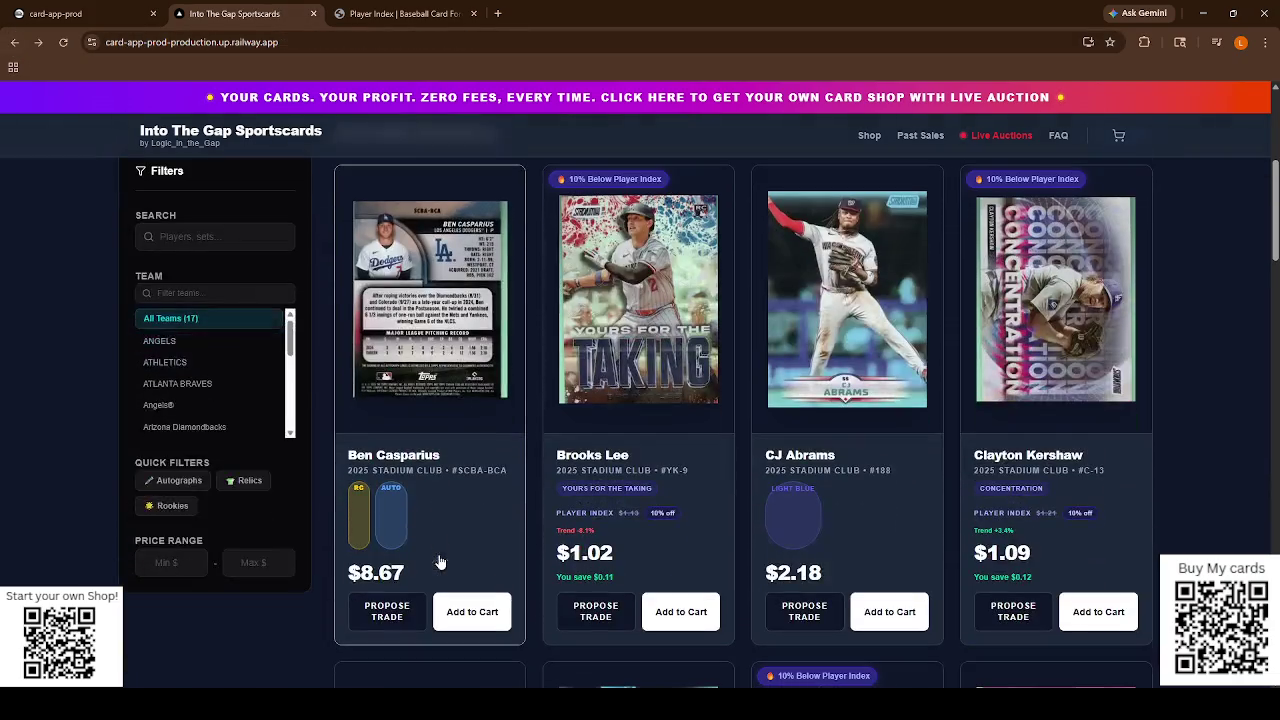
Scroll through the 24-card inventory from Ben Casparius ($8.67) to Zach Neto ($2.26) and back to the top.
scroll(469, 460, down, 1)
scroll(470, 404, up, 1)
scroll(470, 404, down, 1)
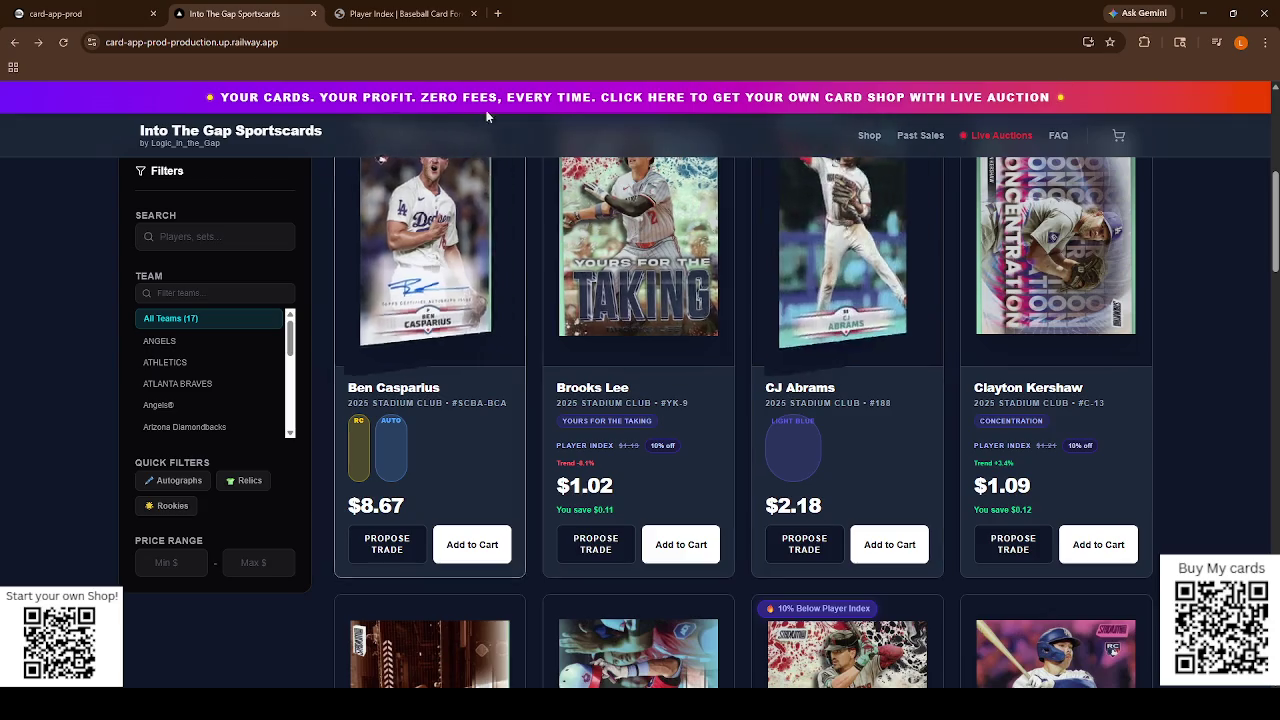
scroll(785, 675, down, 3)
scroll(785, 675, down, 8)
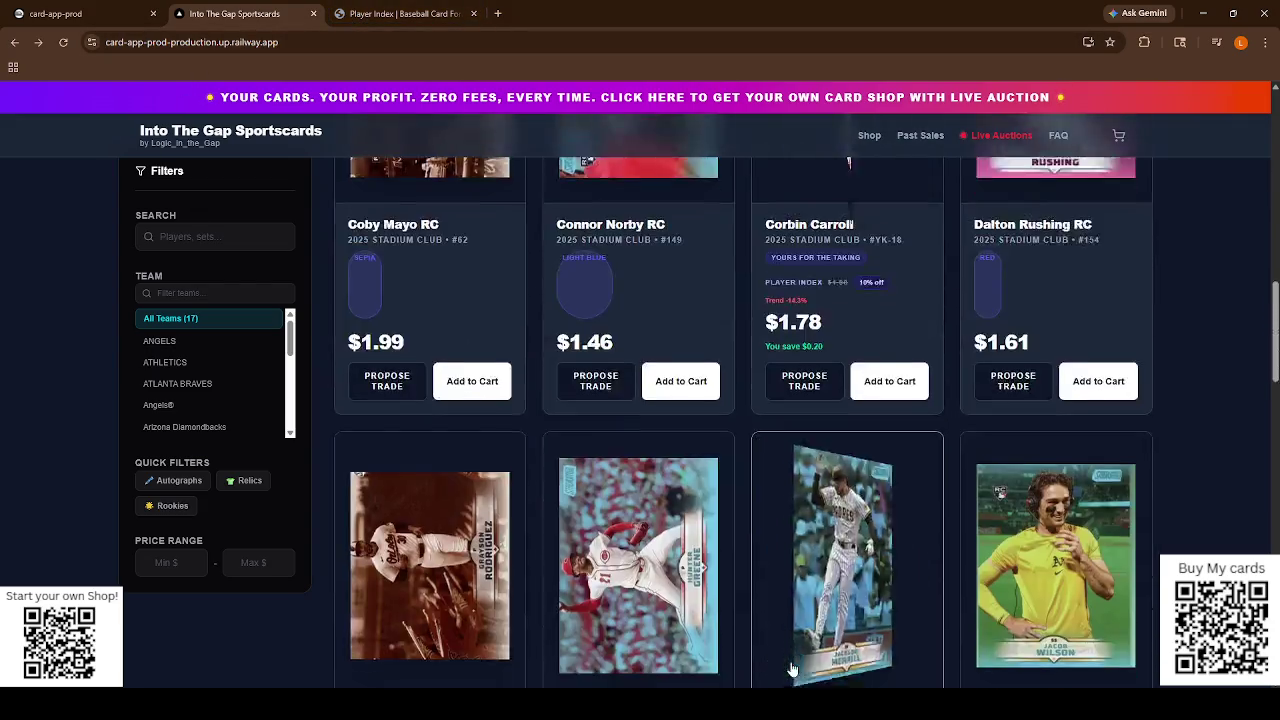
scroll(1049, 588, down, 10)
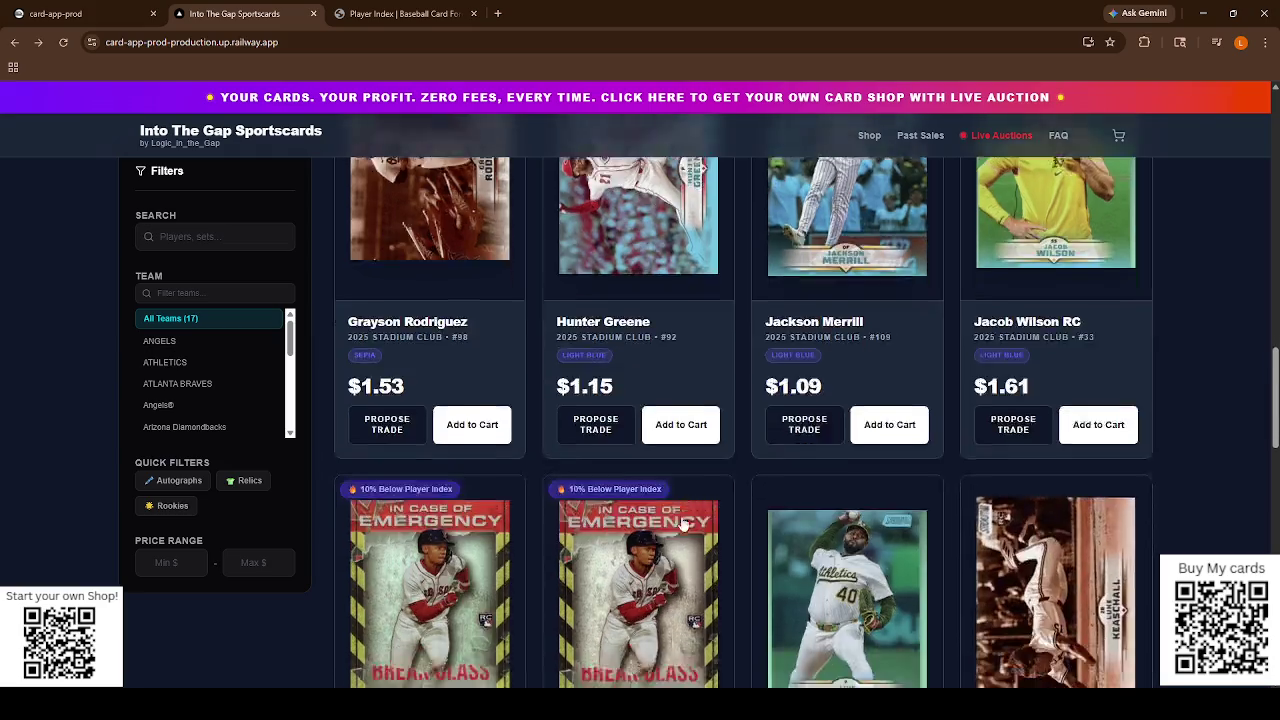
scroll(671, 568, down, 2)
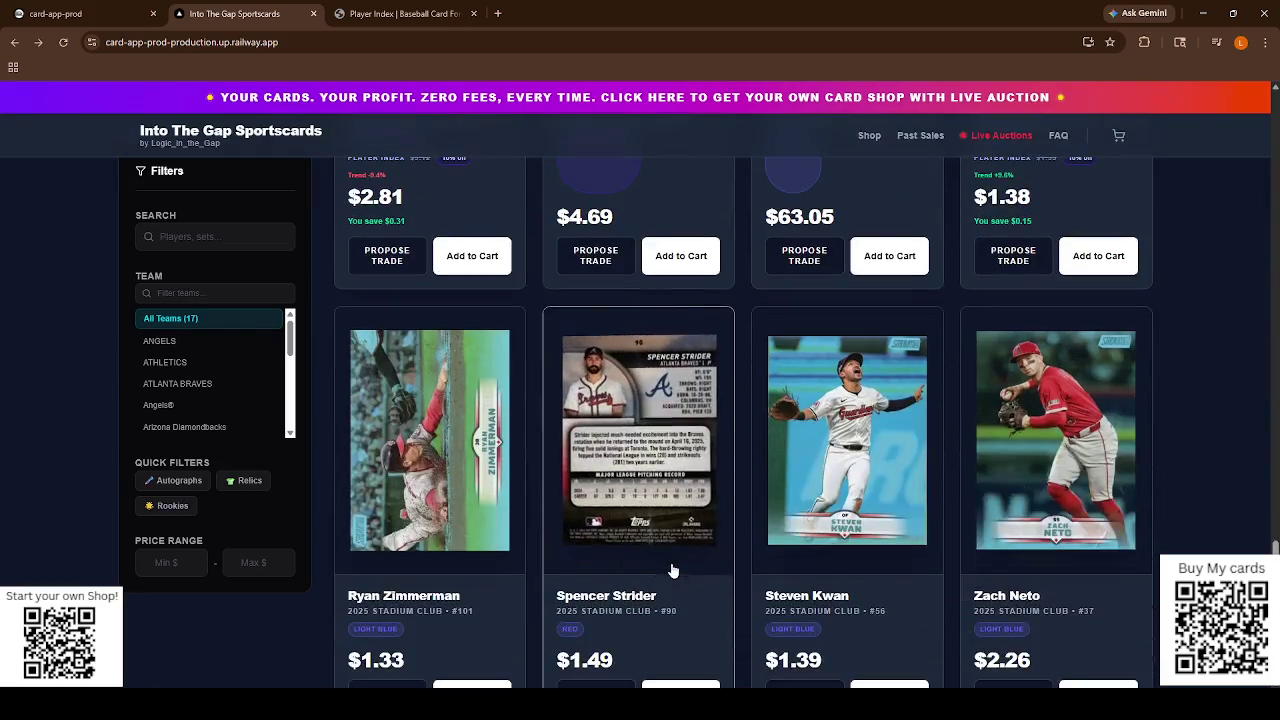
scroll(671, 571, up, 4)
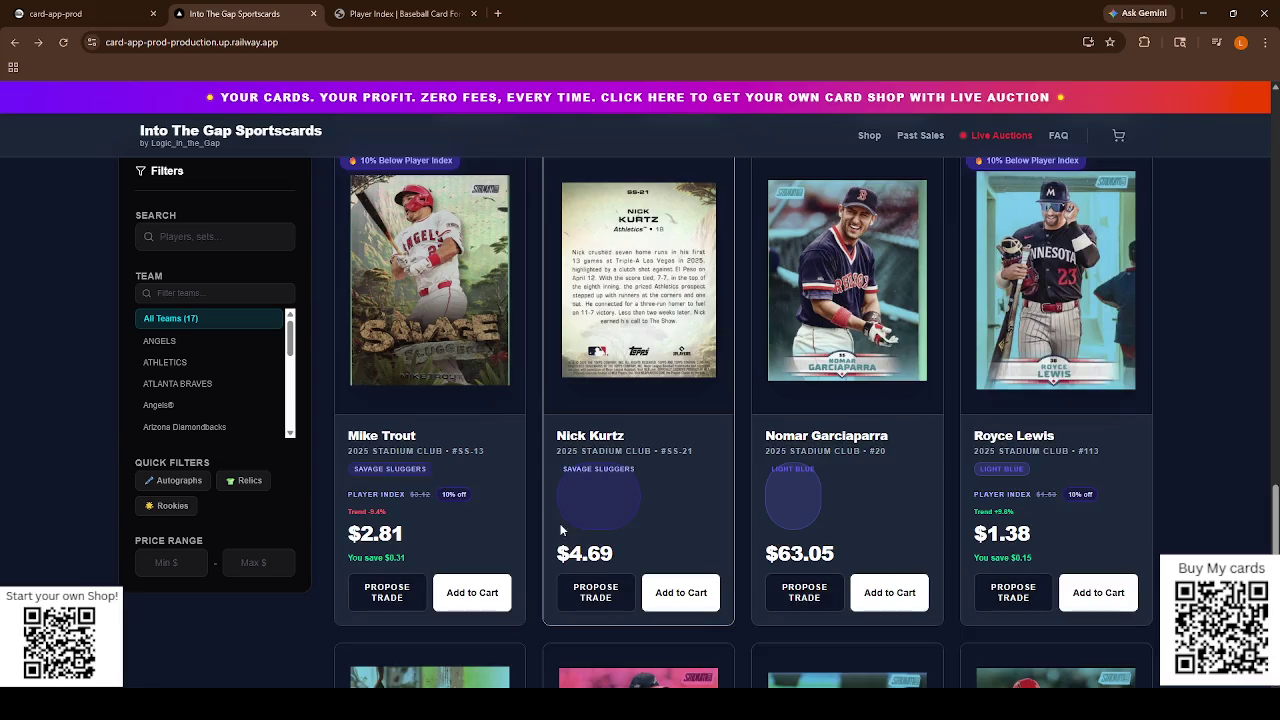
scroll(557, 519, up, 8)
scroll(494, 519, up, 5)
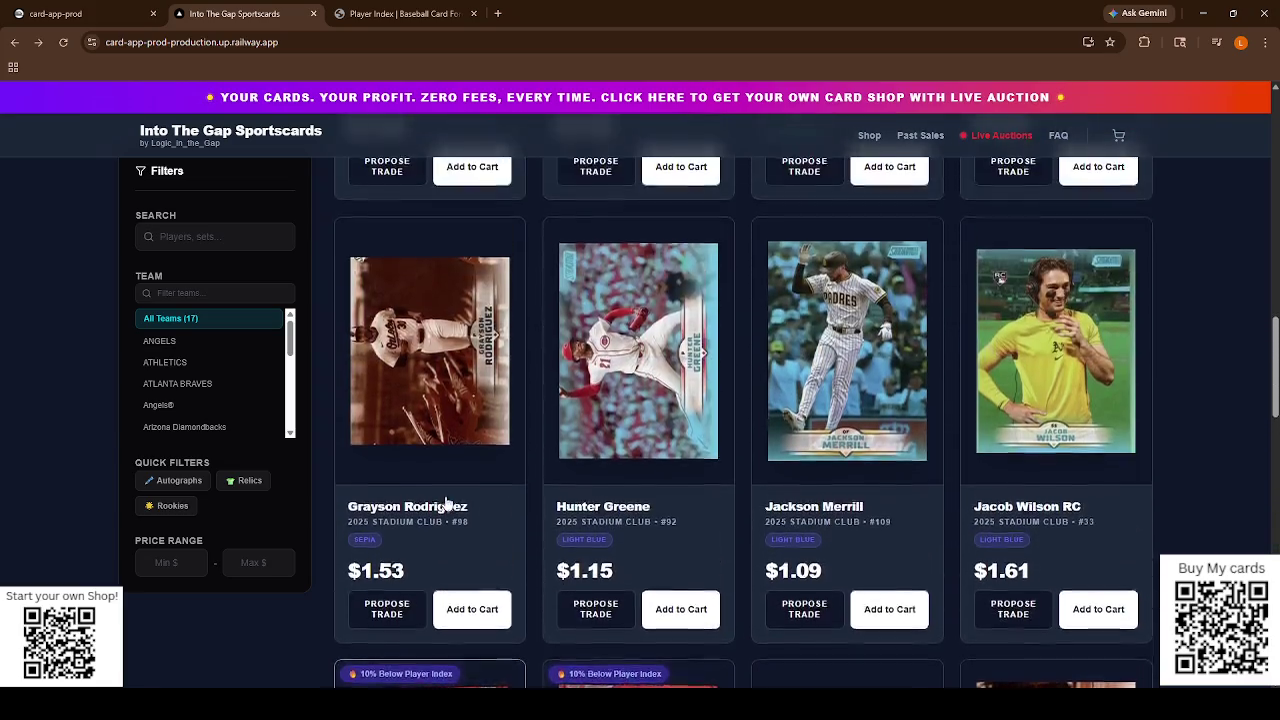
scroll(663, 464, up, 3)
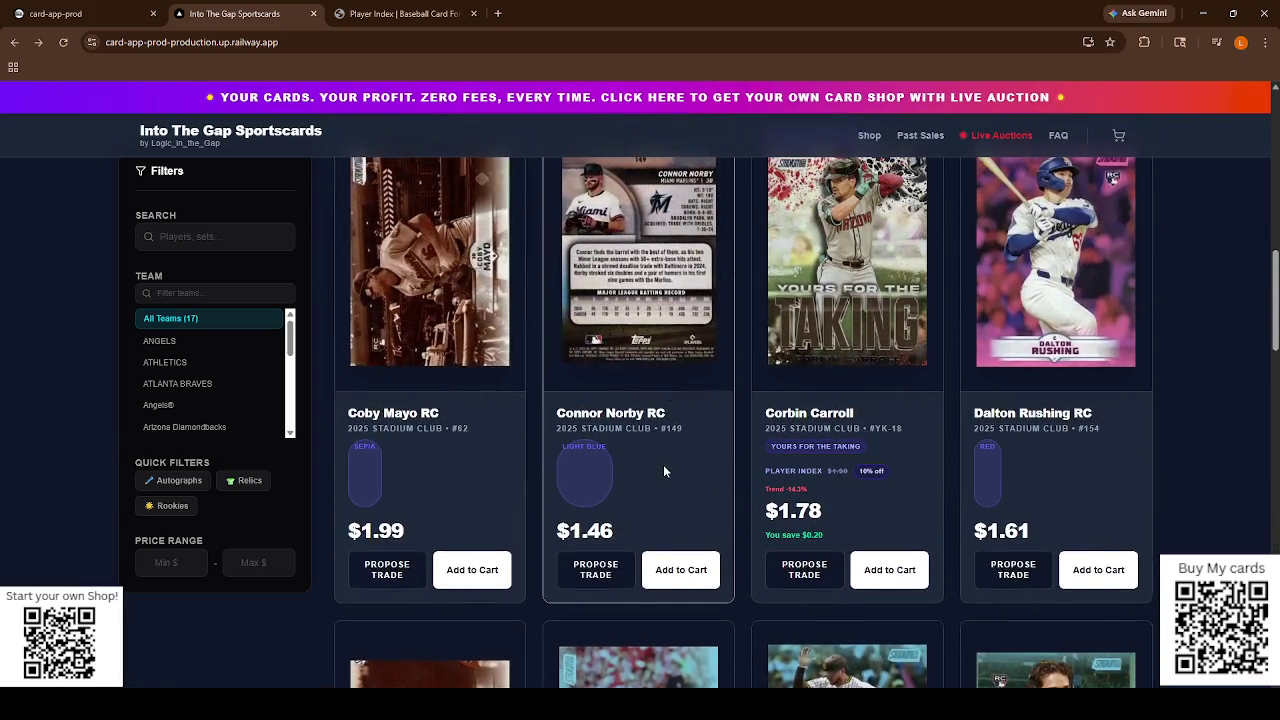
scroll(590, 380, up, 2)
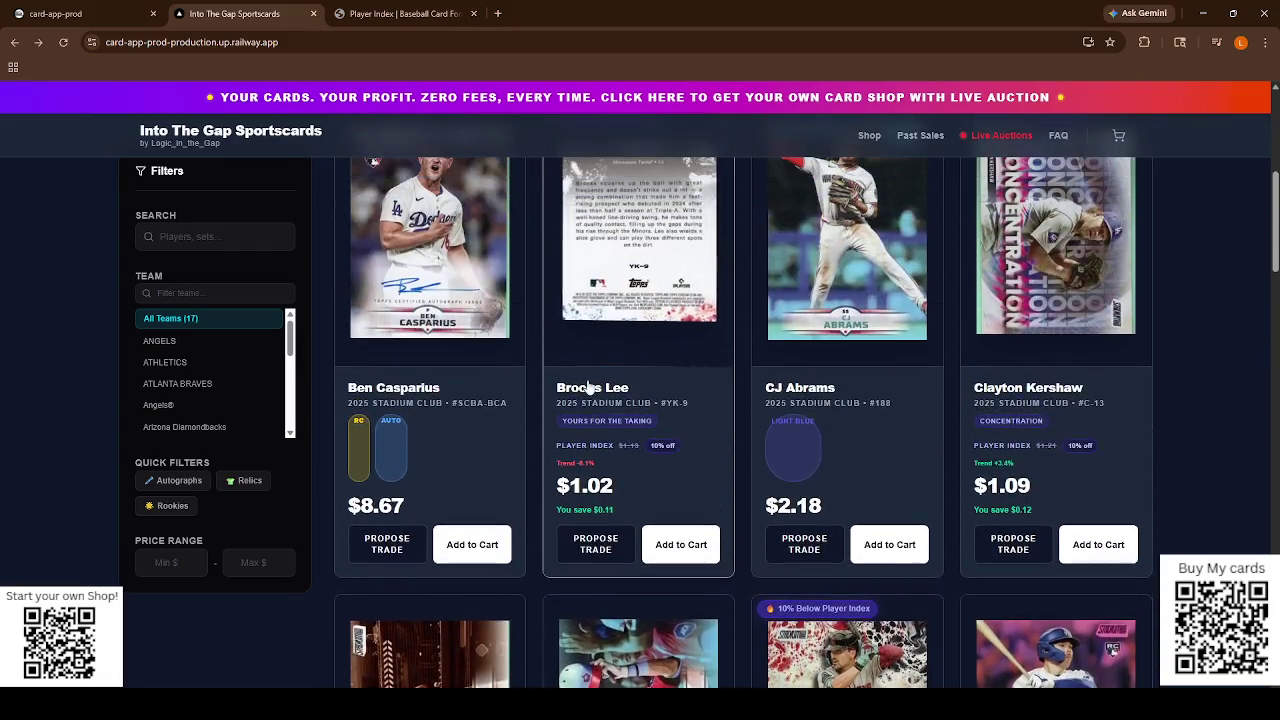
scroll(560, 400, up, 3)
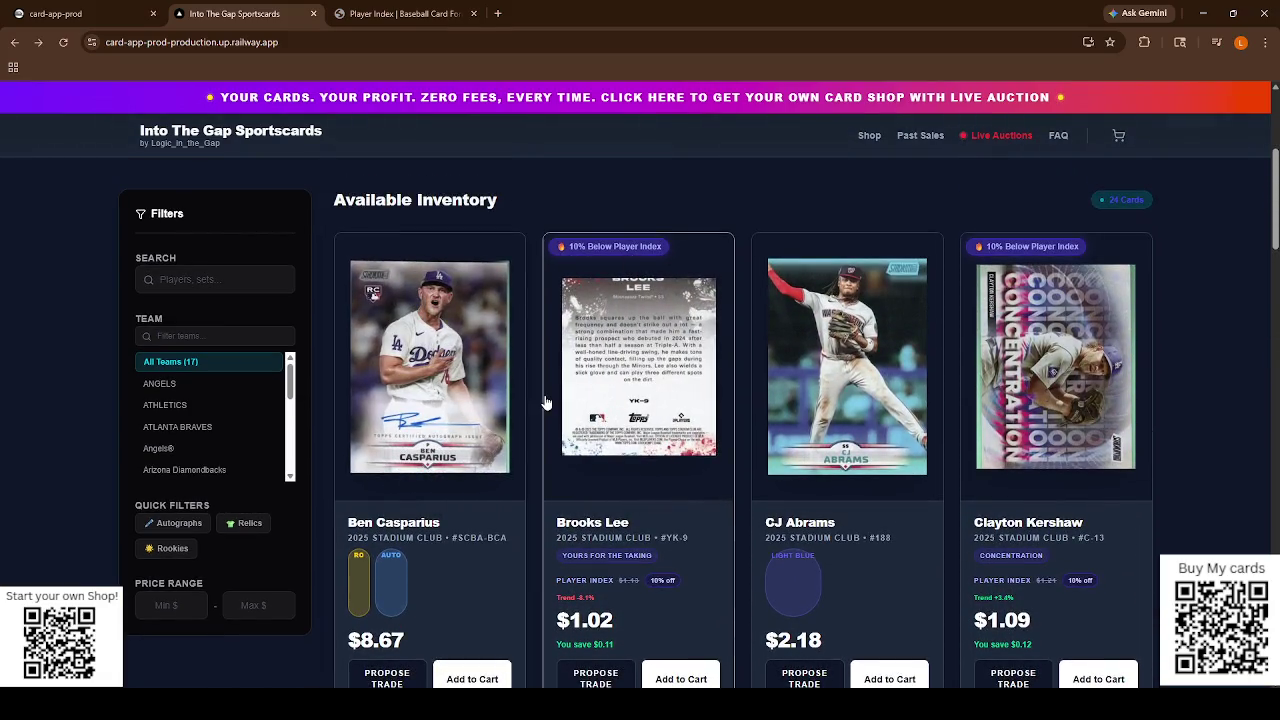
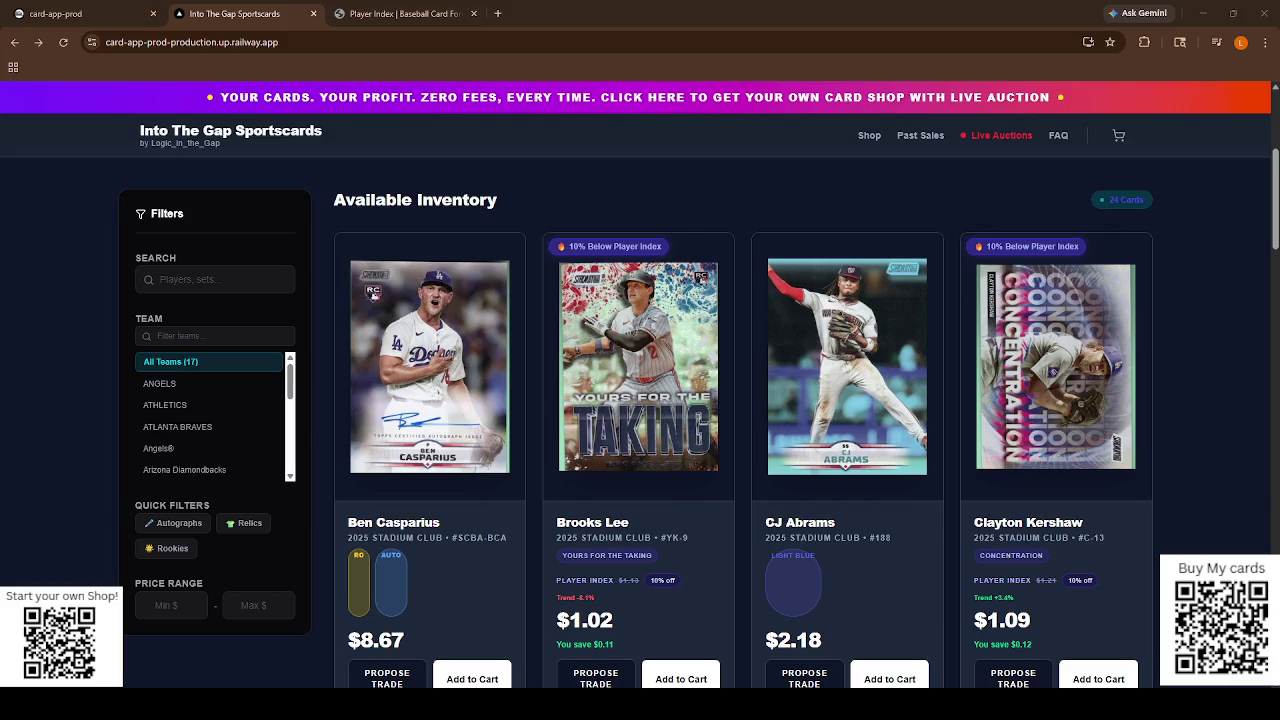
Open the store's Admin Platform through the Admin link in the shop footer.
mouse_move(430, 365)
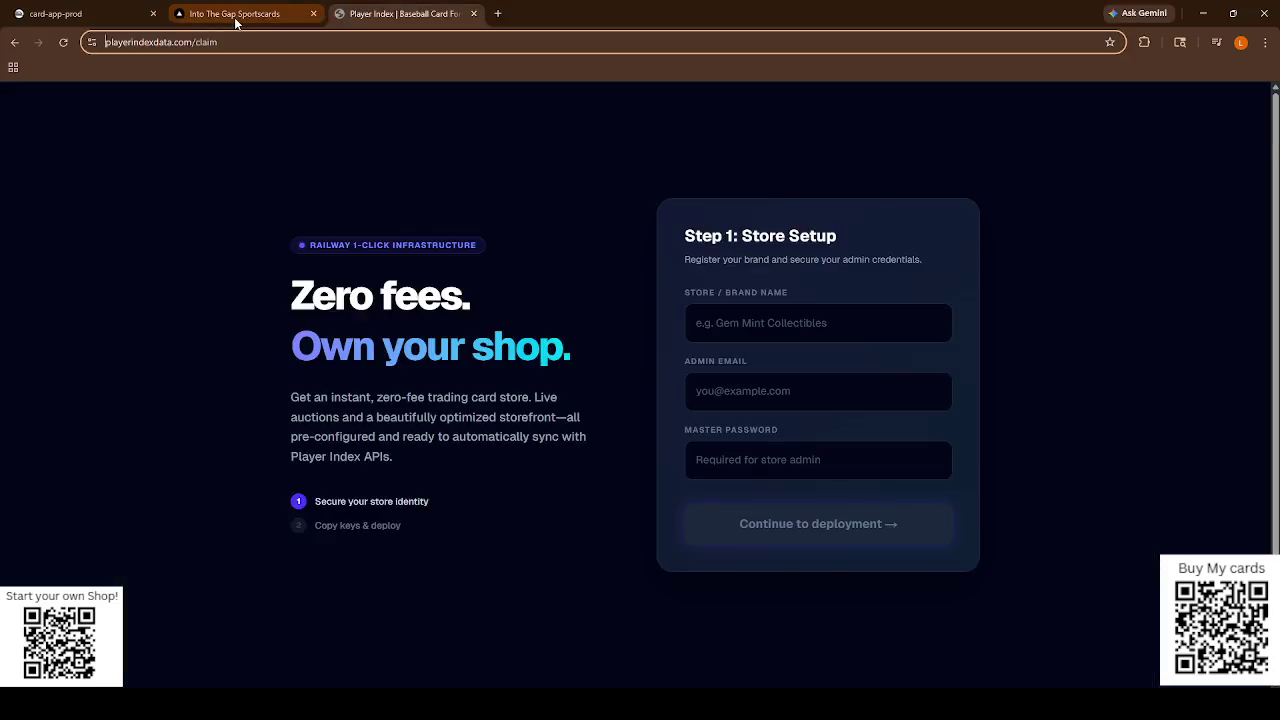
scroll(505, 641, down, 5)
scroll(505, 641, down, 15)
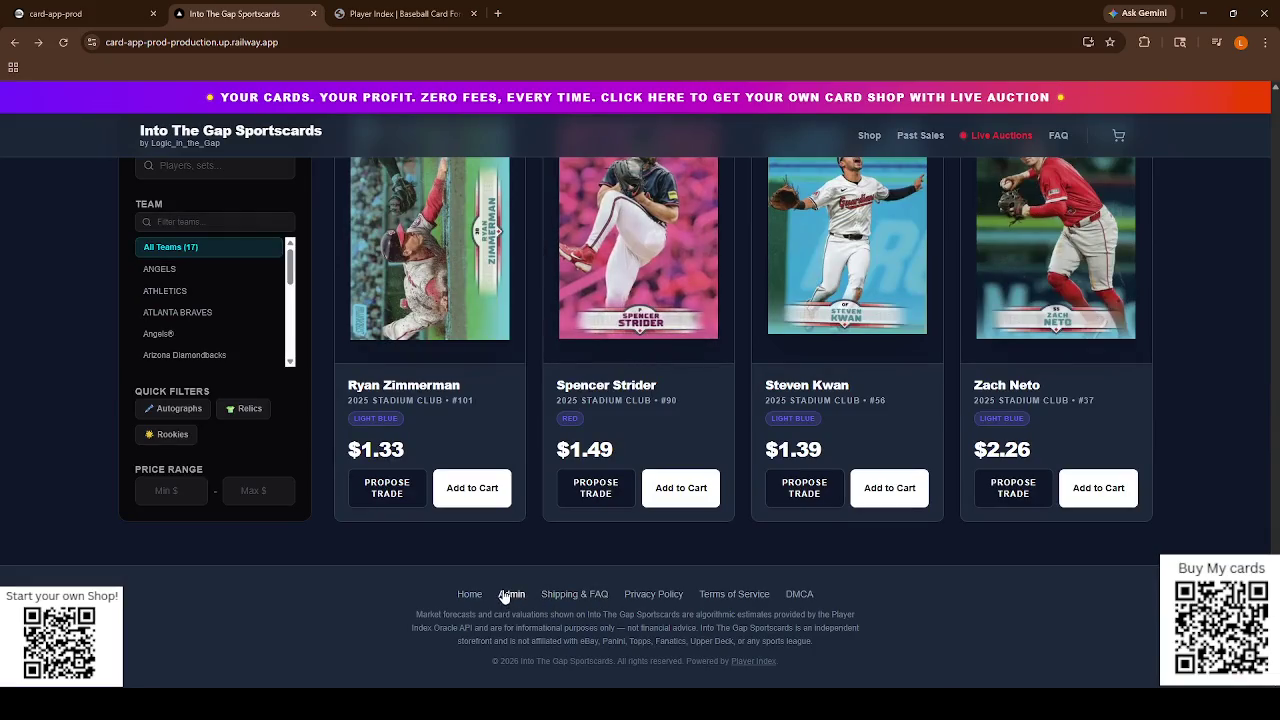
click(509, 594)
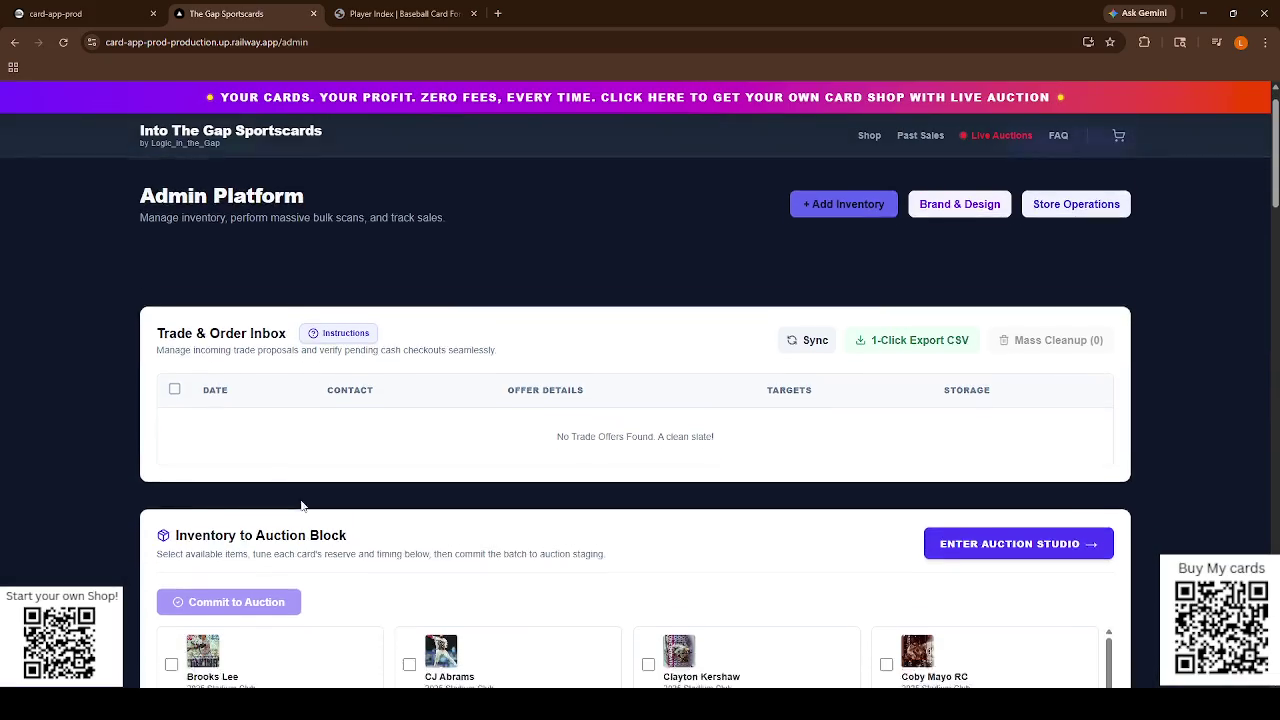
Scroll down to the Inventory to Auction Block grid and enter the Live Auction Studio.
scroll(303, 505, down, 2)
scroll(323, 494, down, 2)
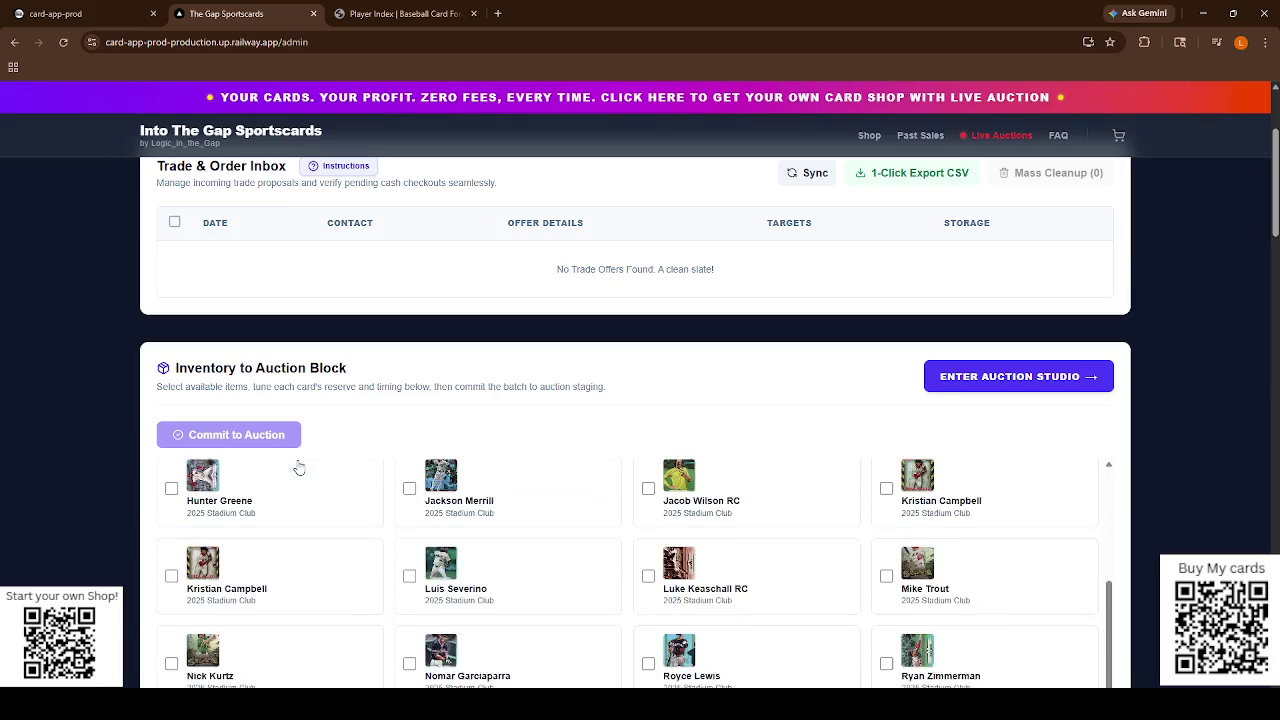
scroll(457, 509, down, 2)
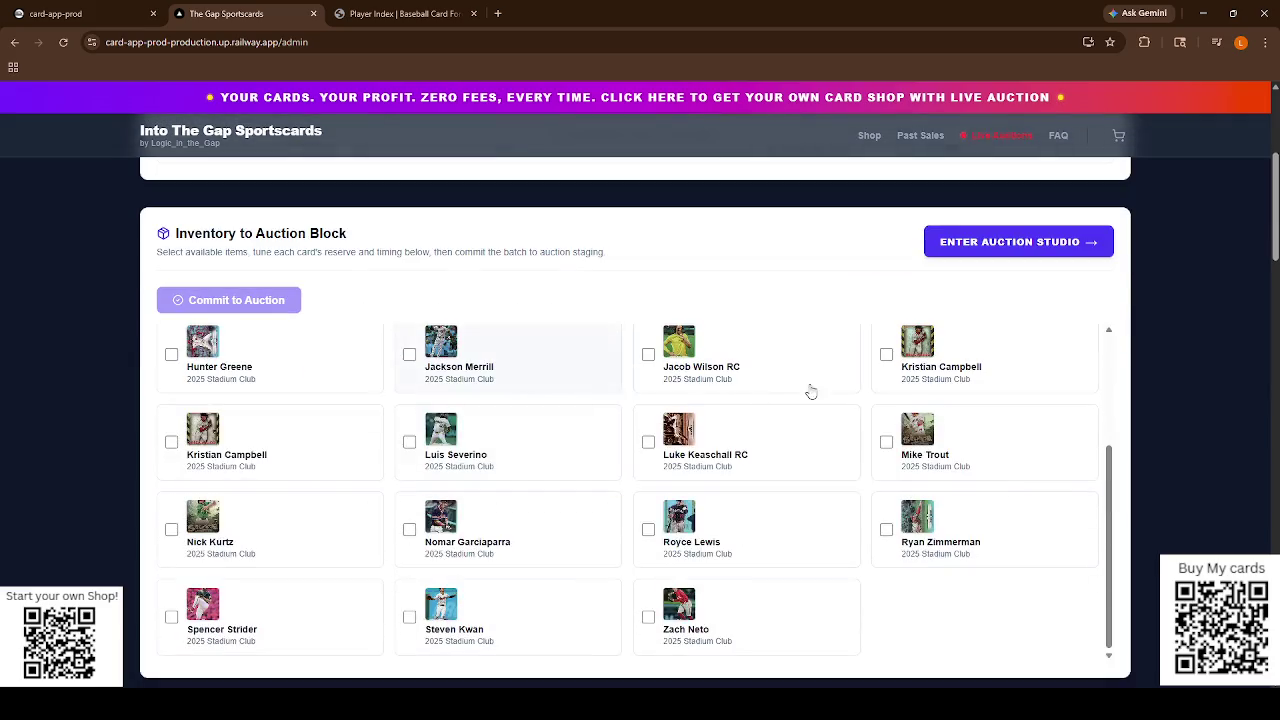
click(956, 252)
Highlight the name Casparius in the live auction listing, then clear the selection.
scroll(465, 563, down, 10)
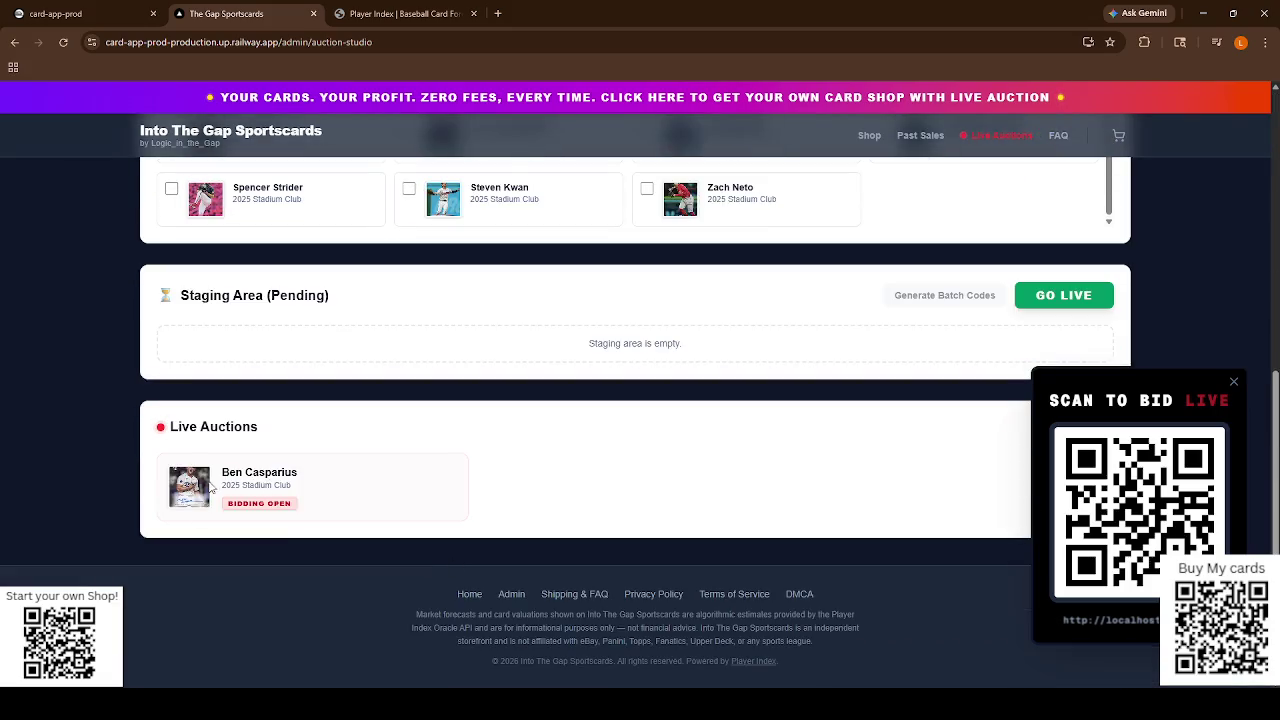
double_click(271, 472)
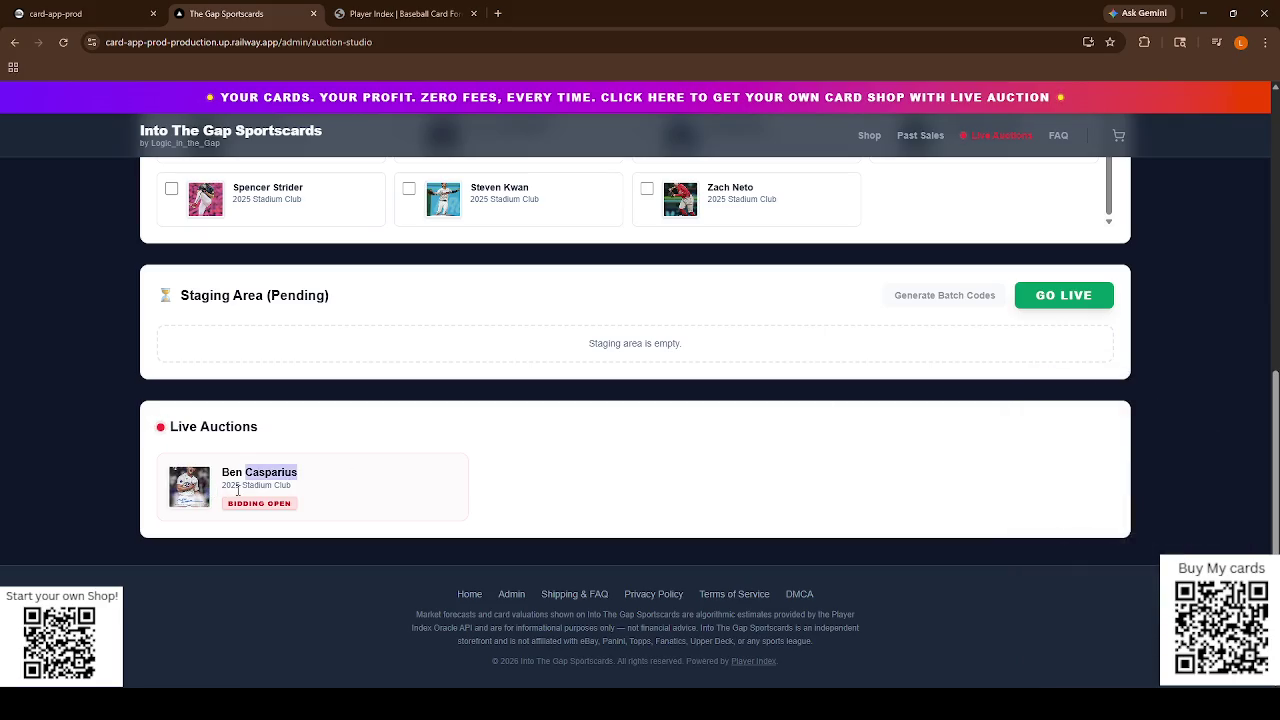
scroll(475, 480, up, 1)
scroll(474, 477, up, 2)
scroll(340, 563, down, 1)
click(343, 567)
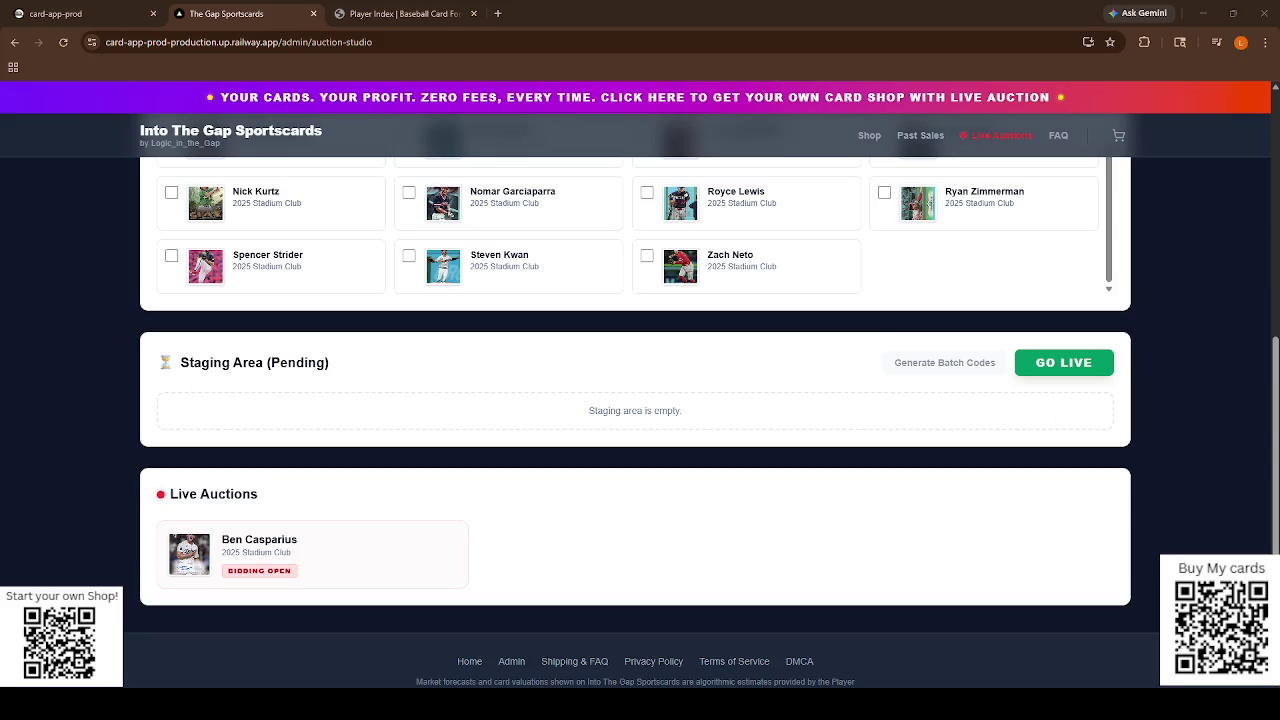
Return to the Live Auction Studio header and open a new blank browser tab.
scroll(640, 400, up, 5)
scroll(640, 400, down, 3)
scroll(640, 400, up, 3)
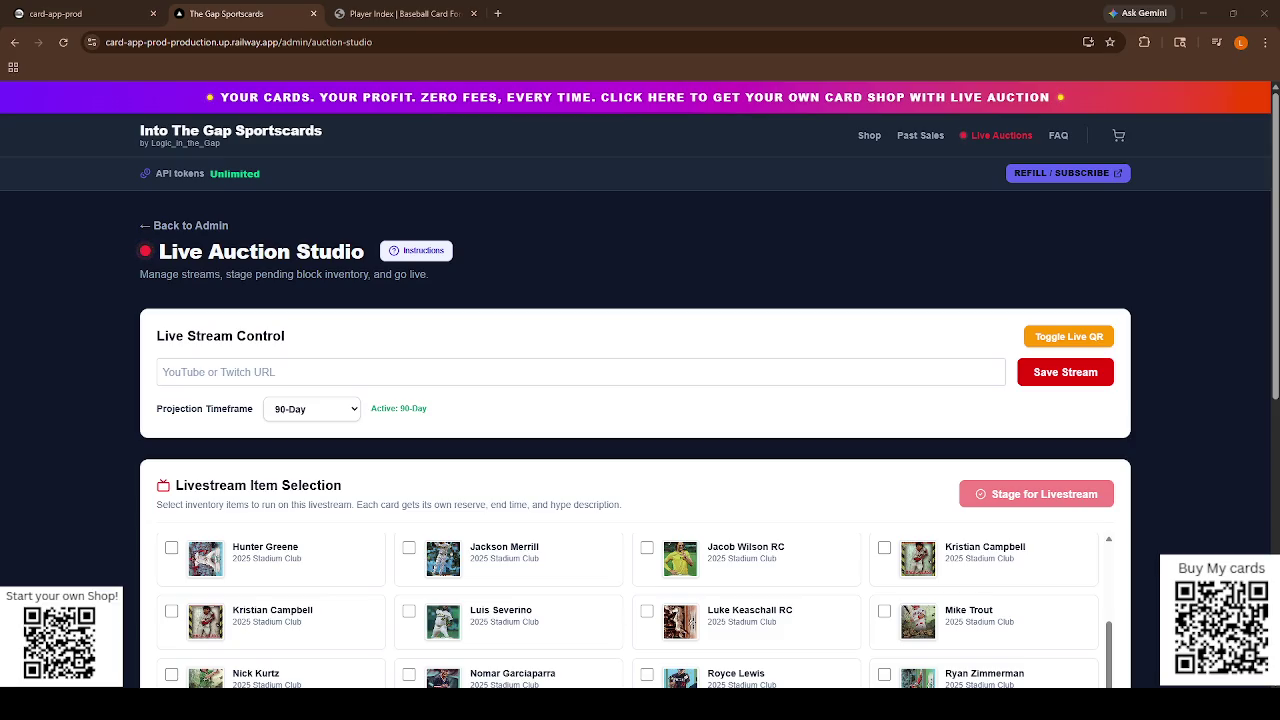
click(497, 13)
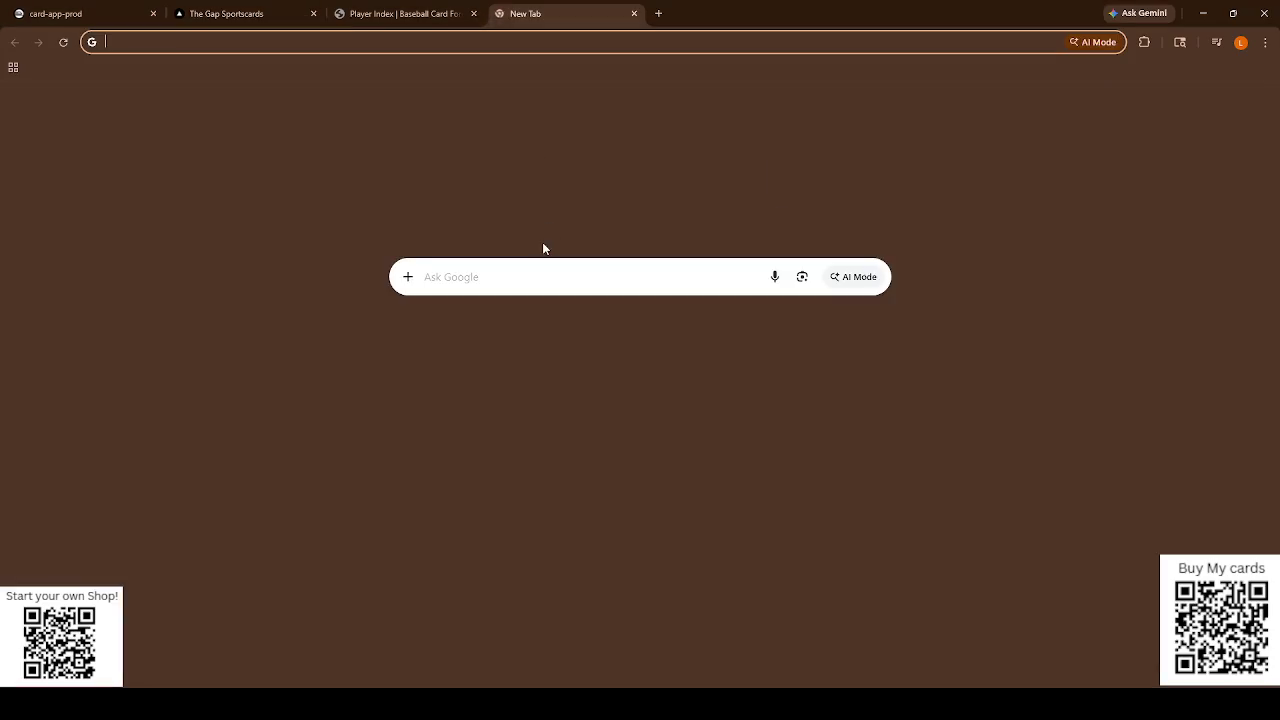
Go to X from the new-tab shortcut and start a post in the Home feed compose box.
click(663, 385)
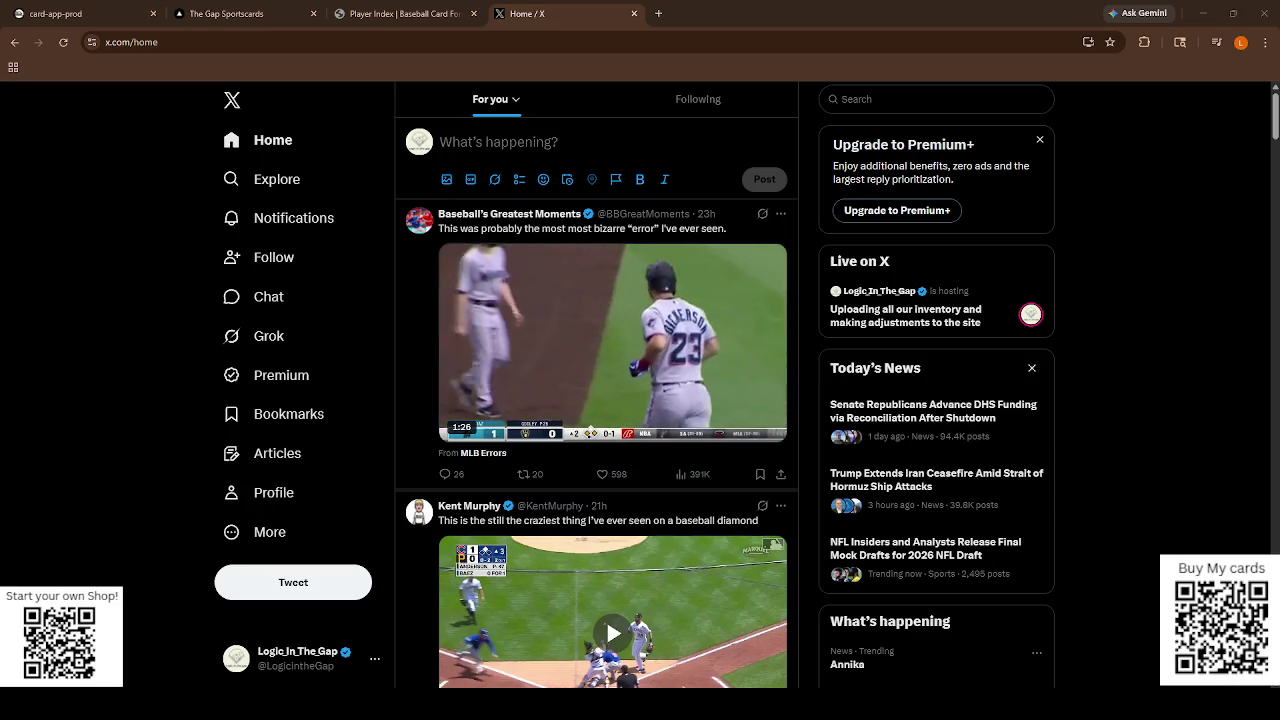
click(498, 142)
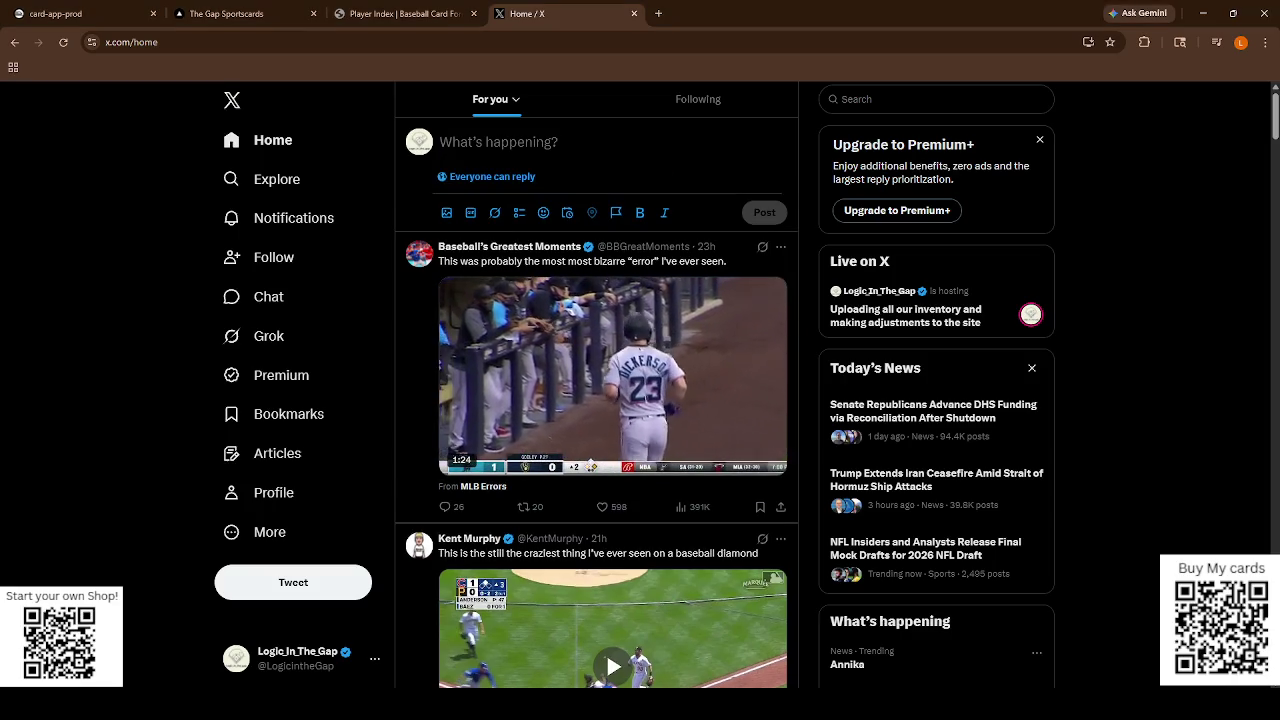